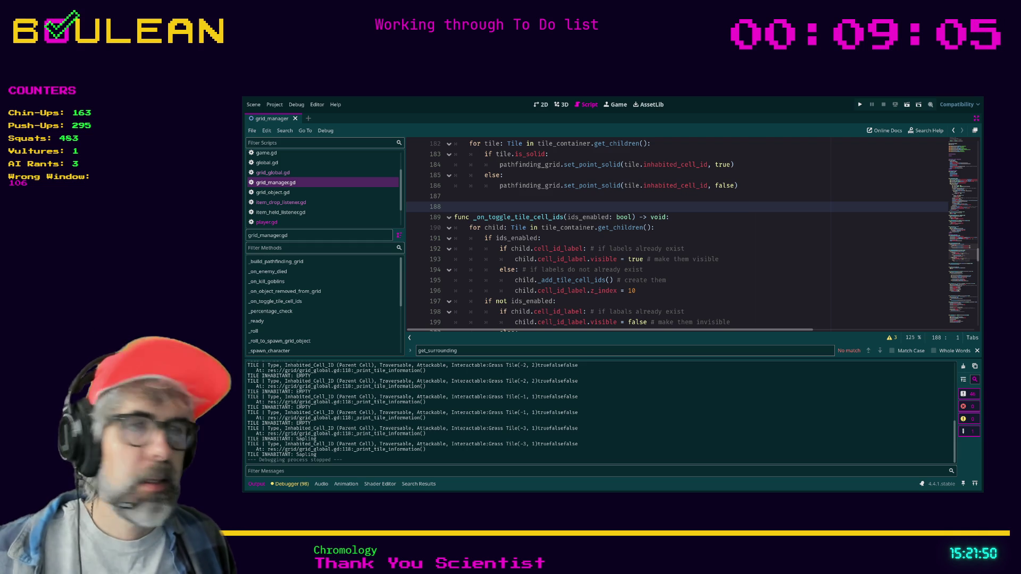
Switch from Godot to the browser and bring up Discord's hello-world channel
key(alt+Tab)
click(278, 100)
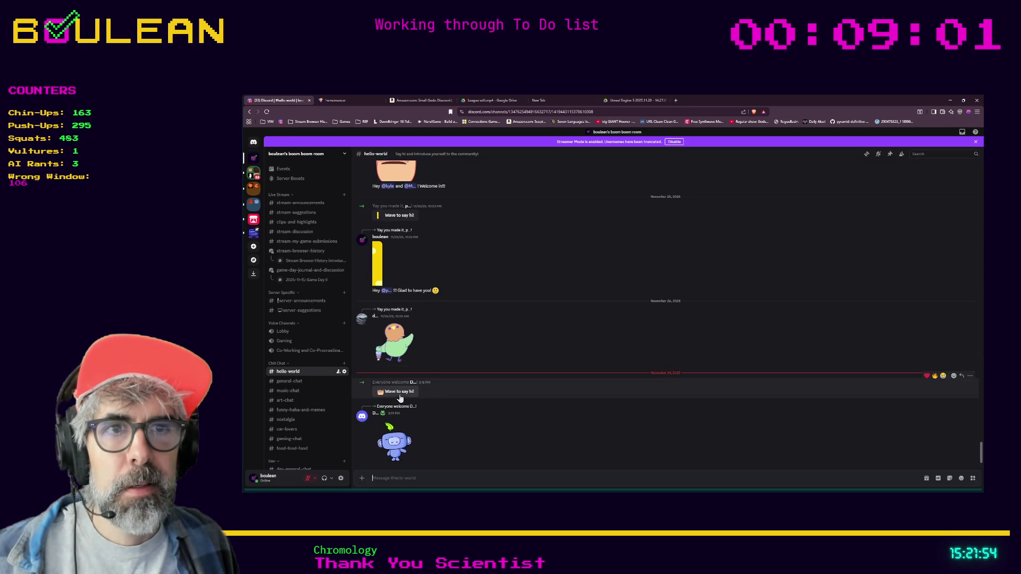
click(401, 394)
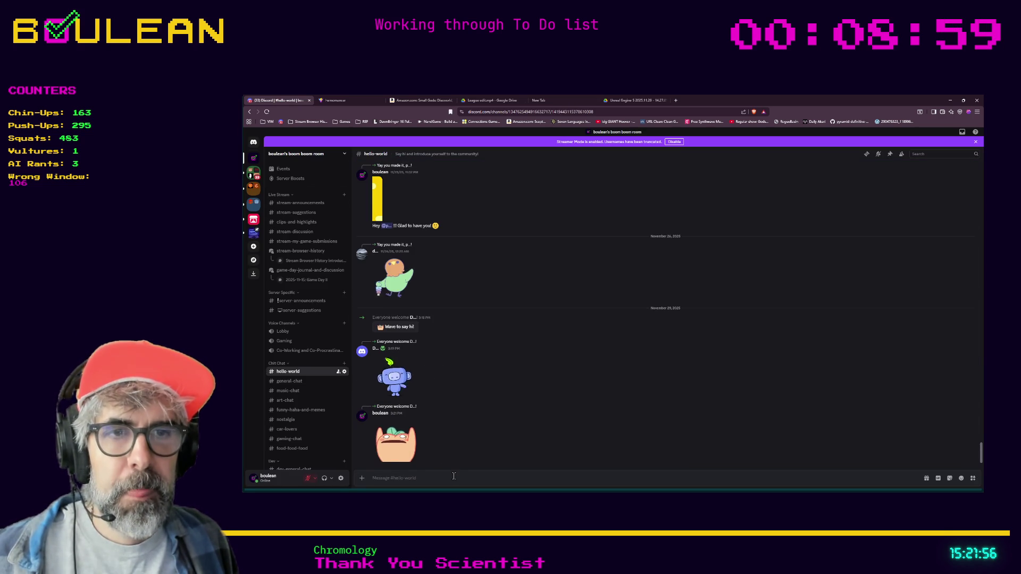
text(Hey @du)
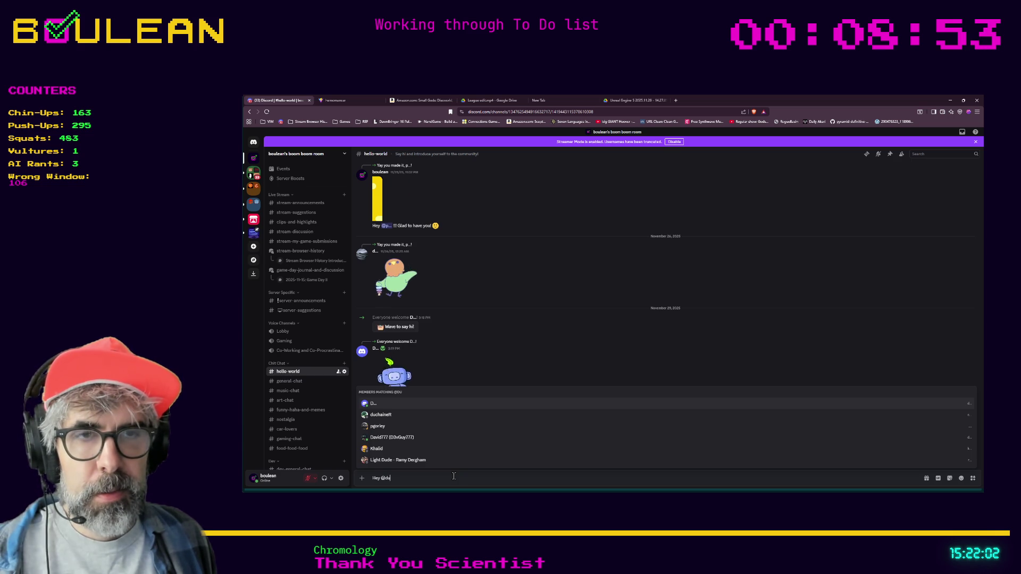
key(Tab)
text(!!!)
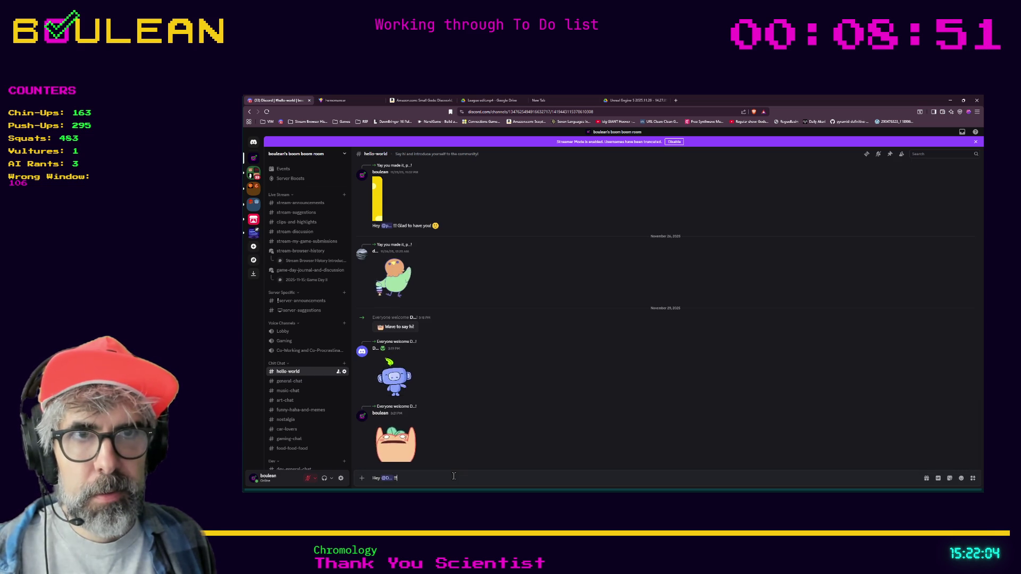
key(Return)
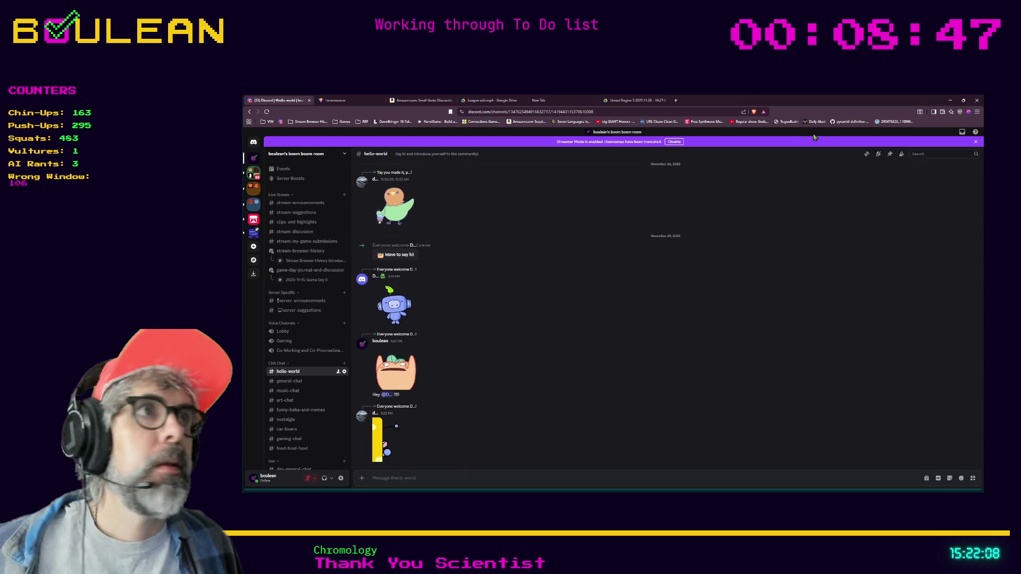
click(676, 101)
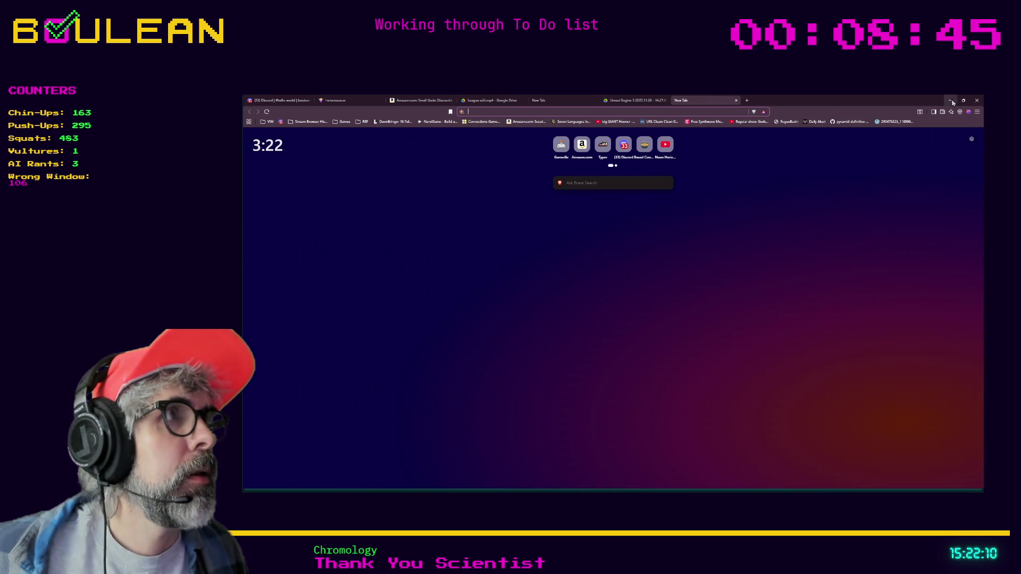
Switch from Brave's empty new tab back to the Godot script editor
key(alt+Tab)
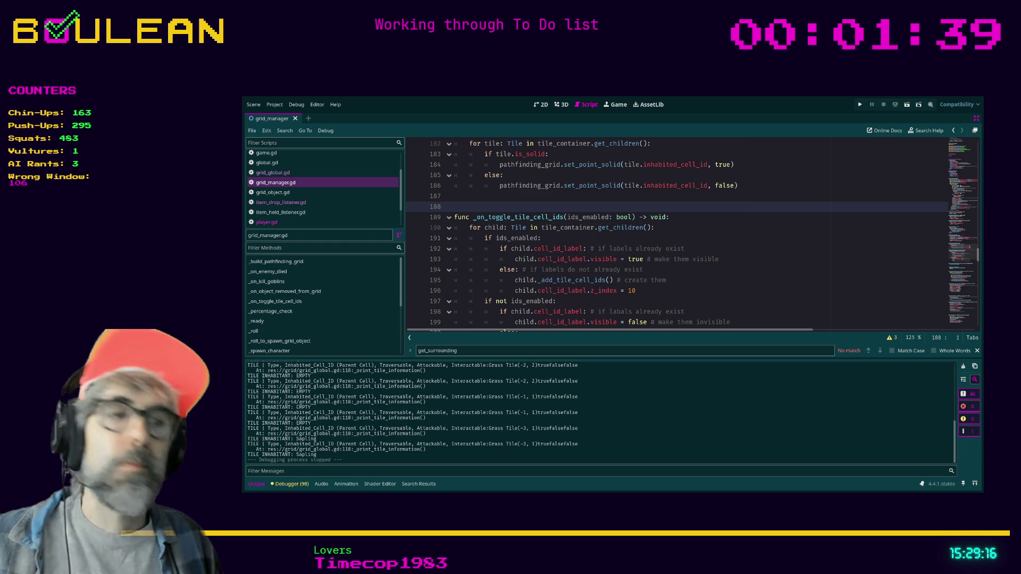
Switch from the grid_manager.gd editor to Brave's empty new tab
key(alt+Tab)
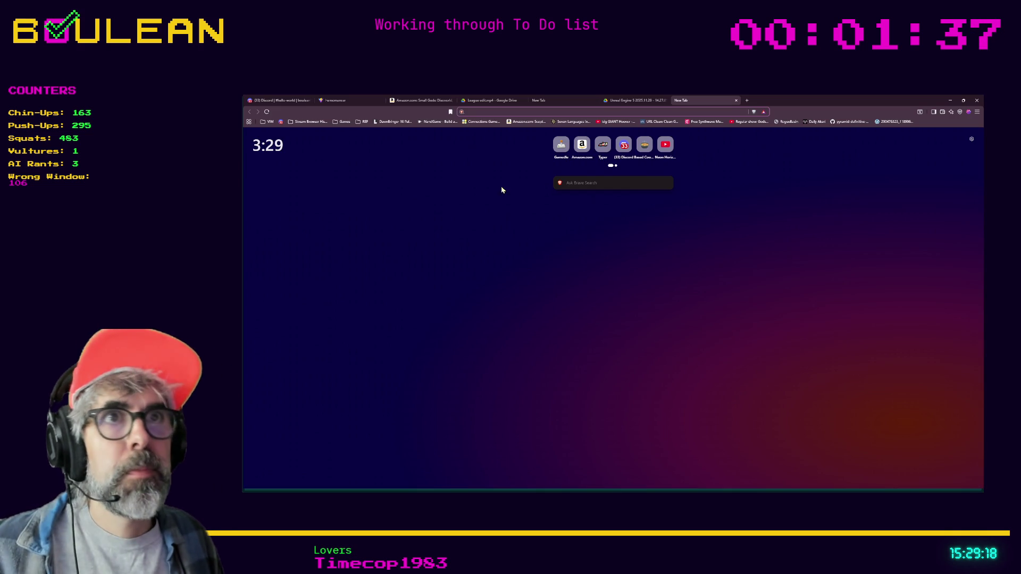
Load the streamer's Twitch channel and watch the past broadcast fullscreen from 02:35:12
click(493, 112)
text(https://www.twitch.tv/artebirklaus)
key(Return)
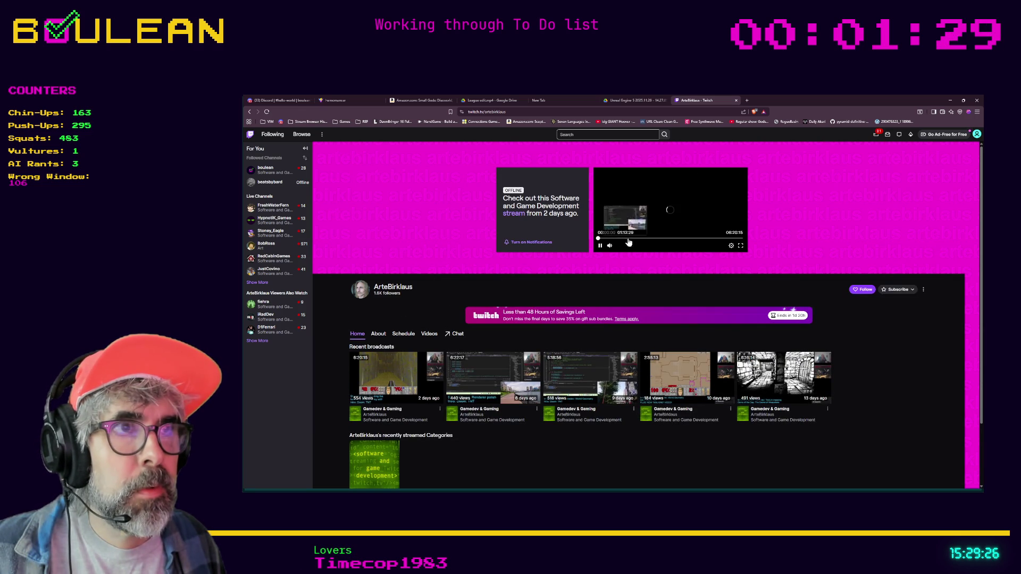
click(656, 239)
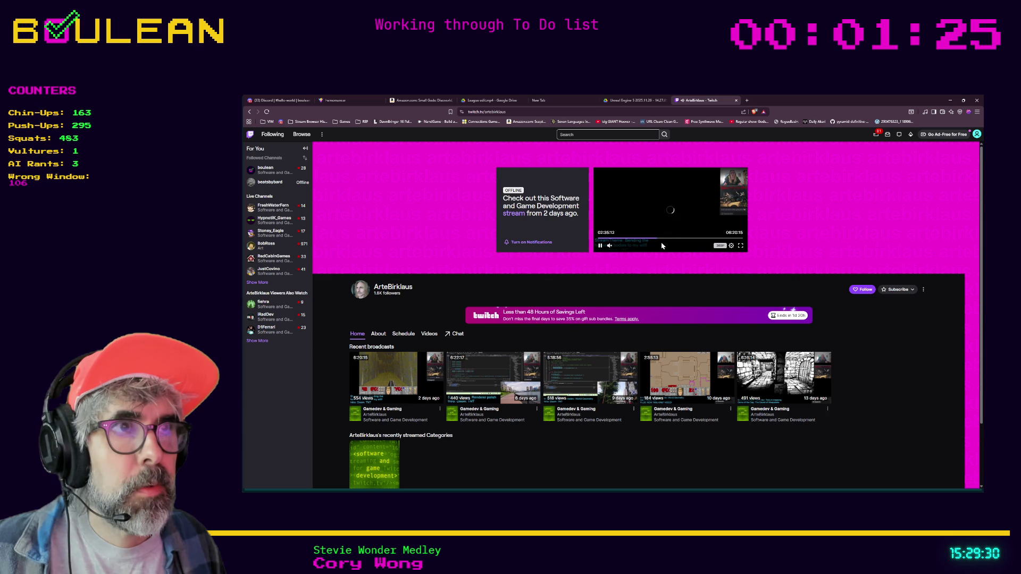
click(741, 248)
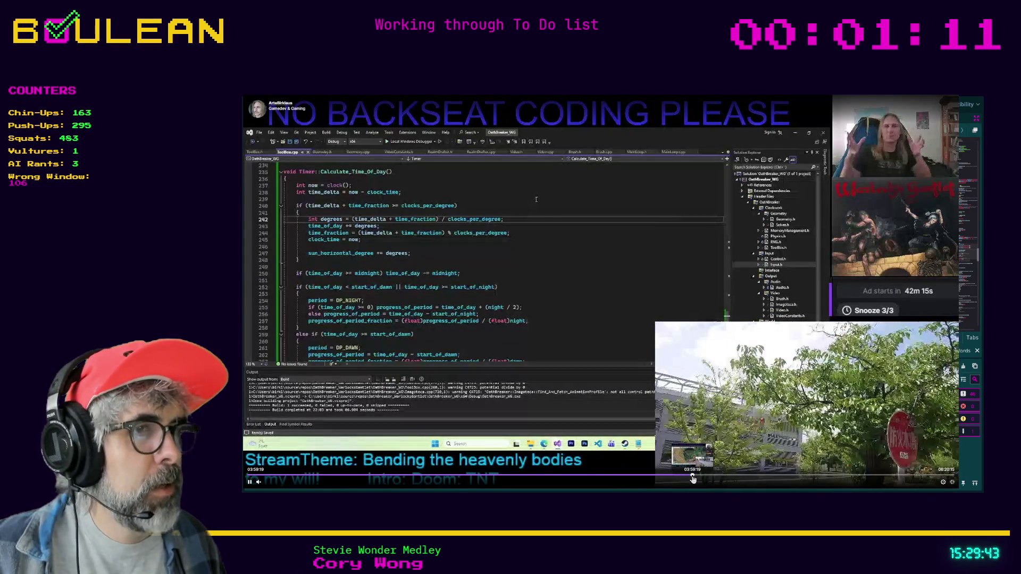
Skip the broadcast ahead to 03:59:19, 04:50:09 and 05:18:26, then exit fullscreen
click(693, 479)
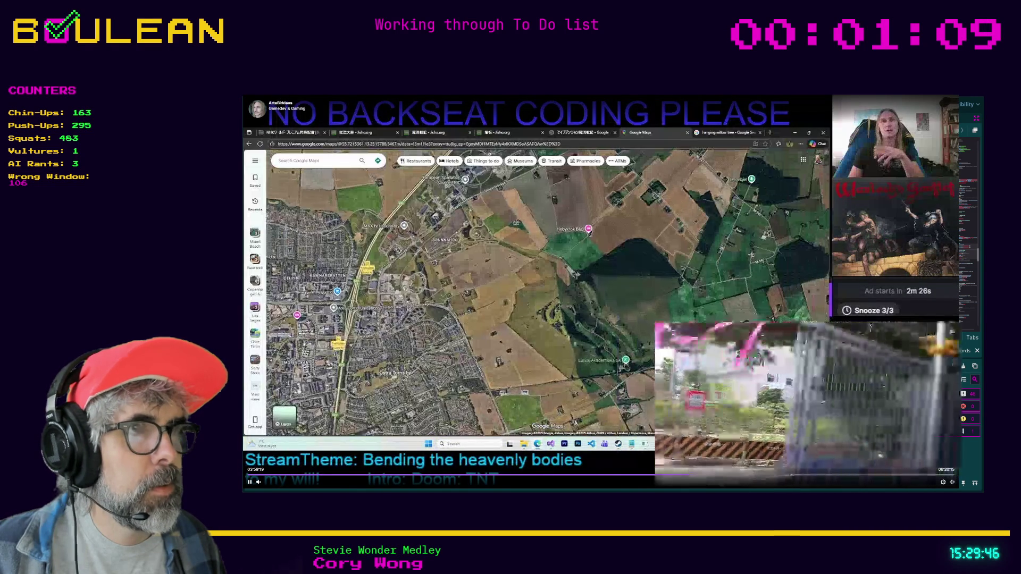
click(788, 479)
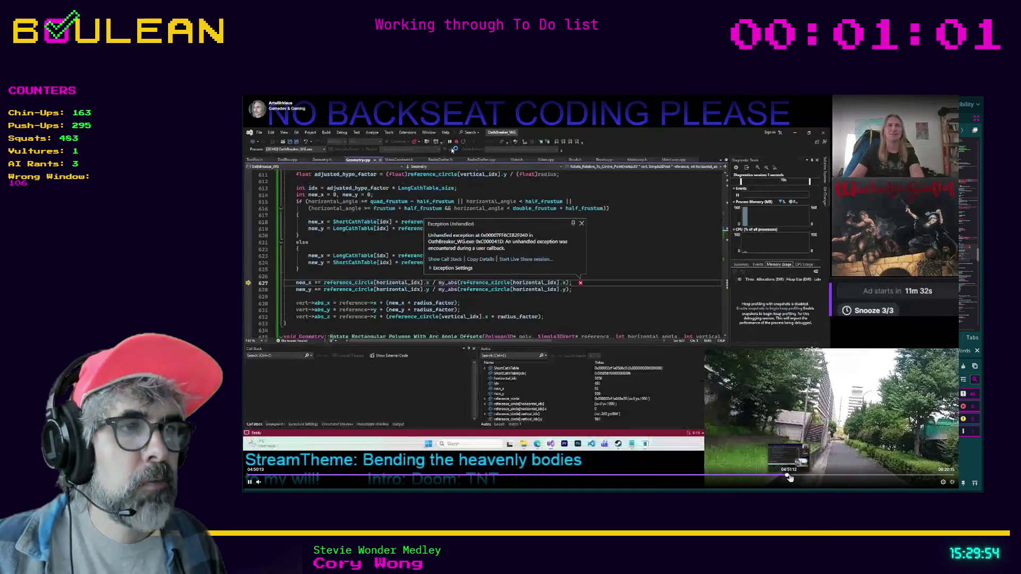
click(842, 478)
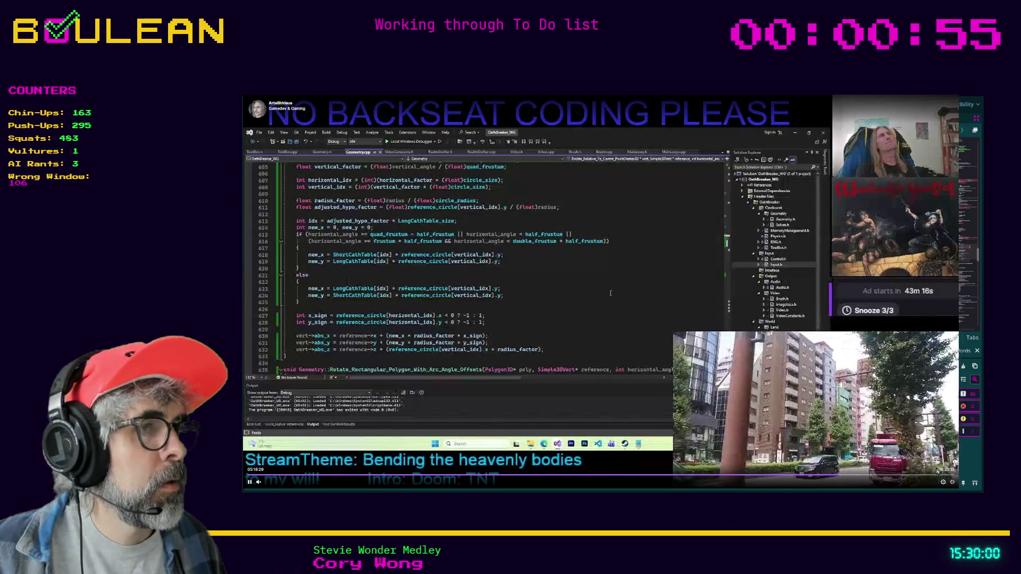
click(974, 483)
Return to the channel page, grab its web address, and go back to the Godot script
key(alt+Left)
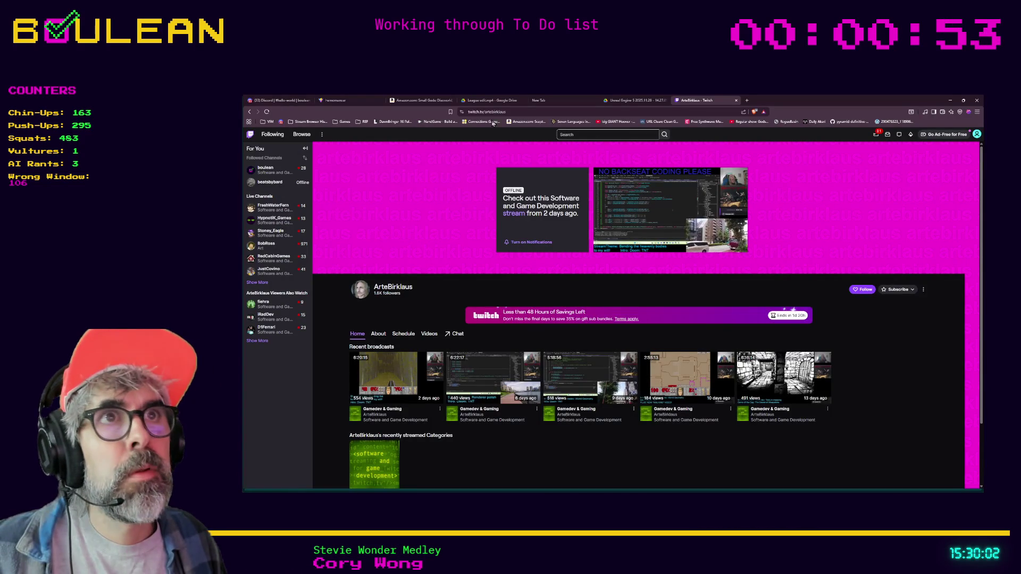
click(483, 112)
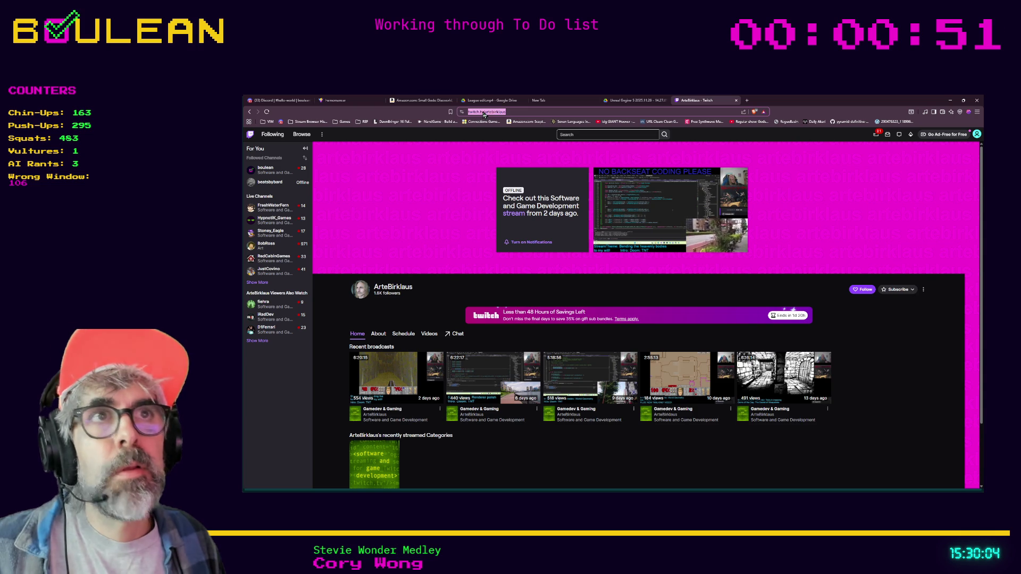
key(alt+Tab)
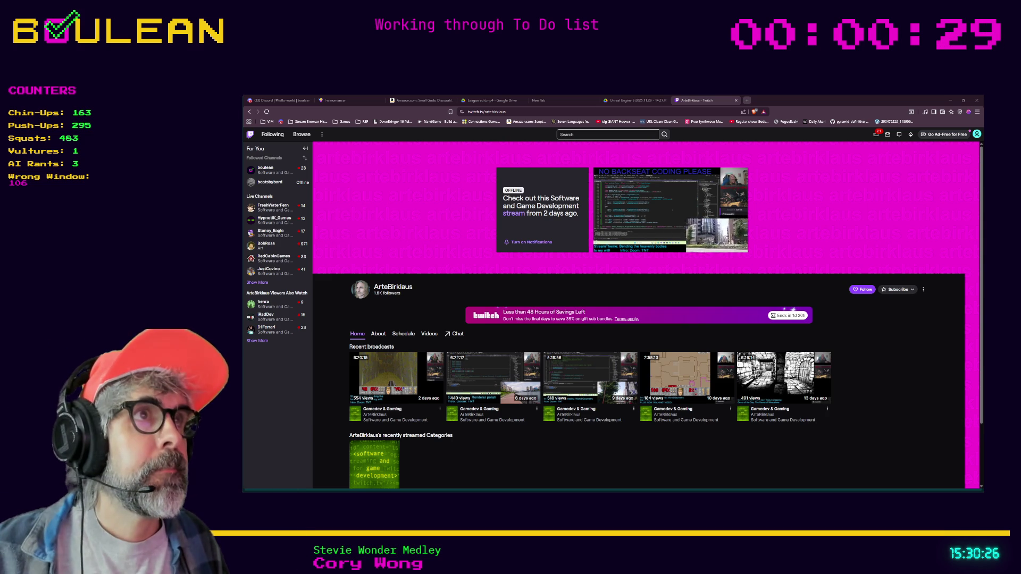
key(ctrl+t)
key(alt+Tab)
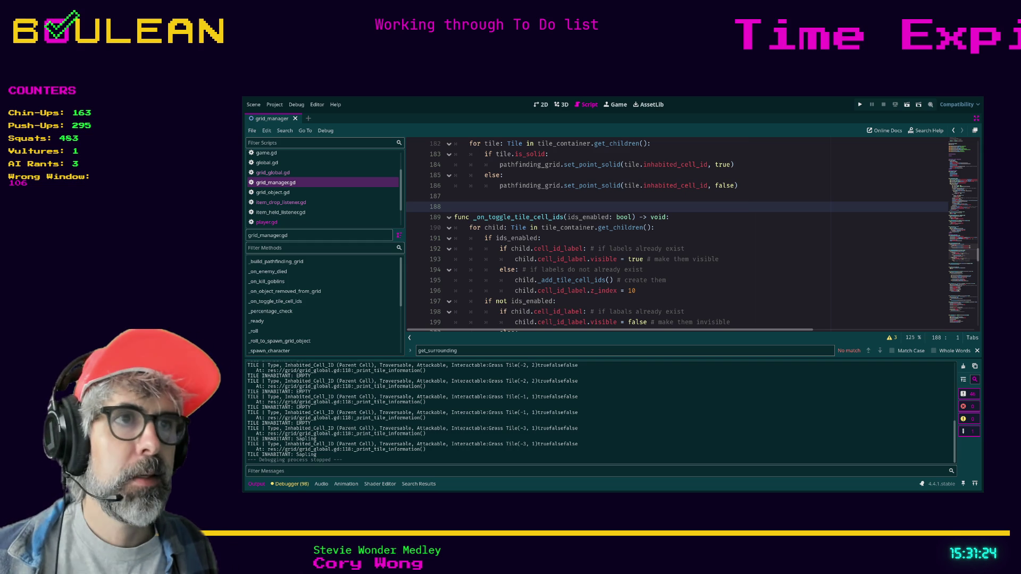
click(666, 274)
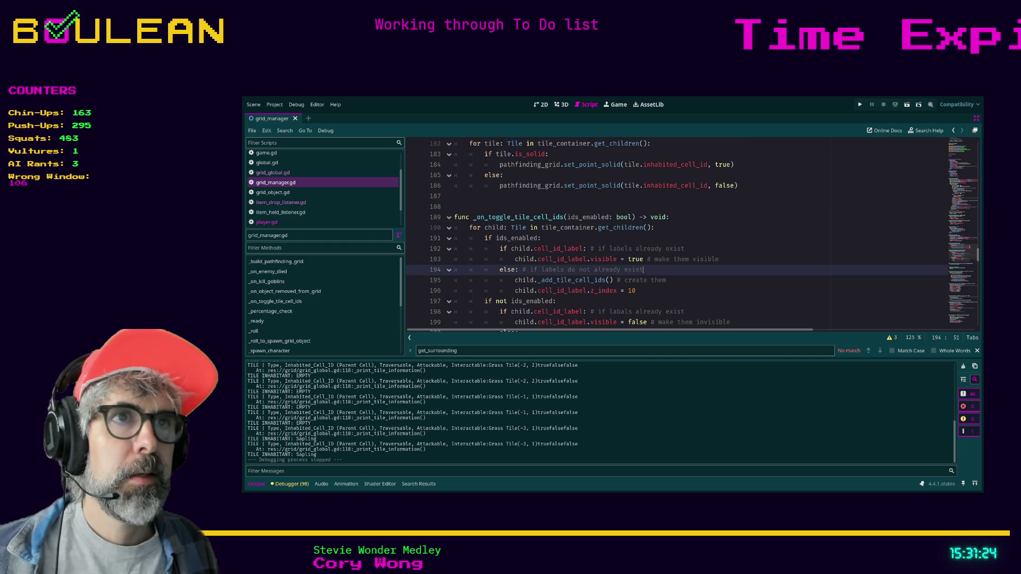
click(707, 250)
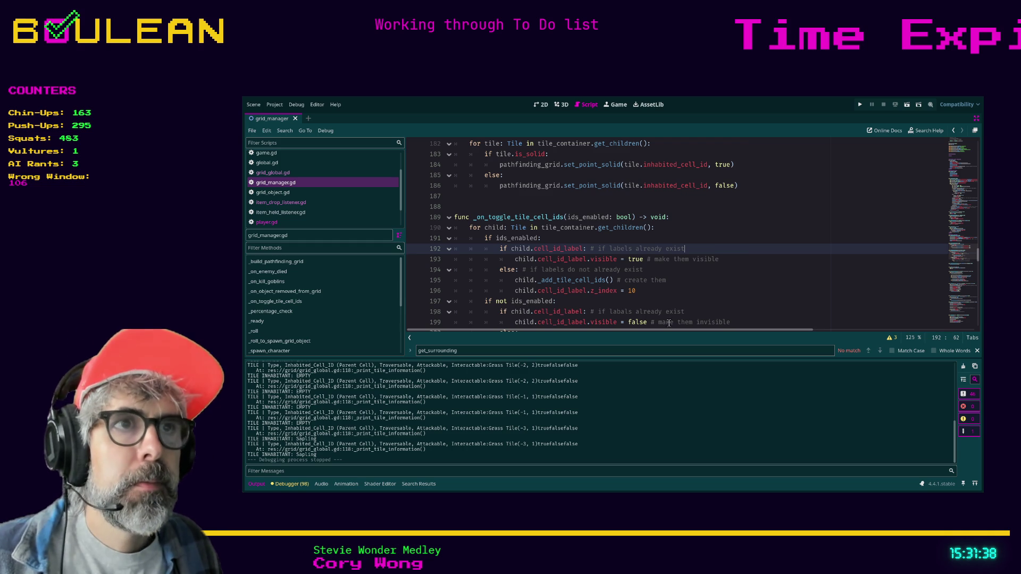
click(672, 295)
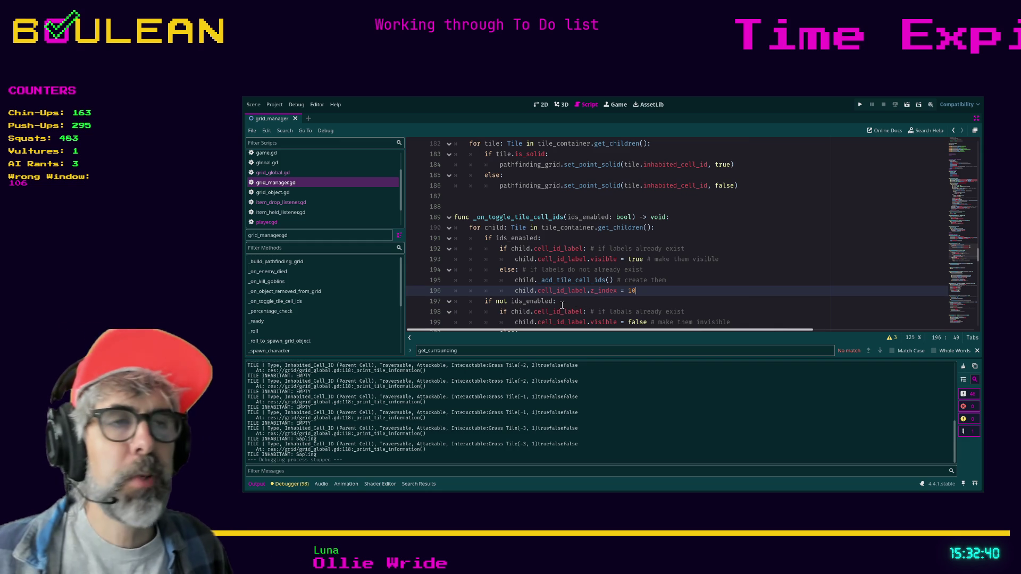
click(577, 300)
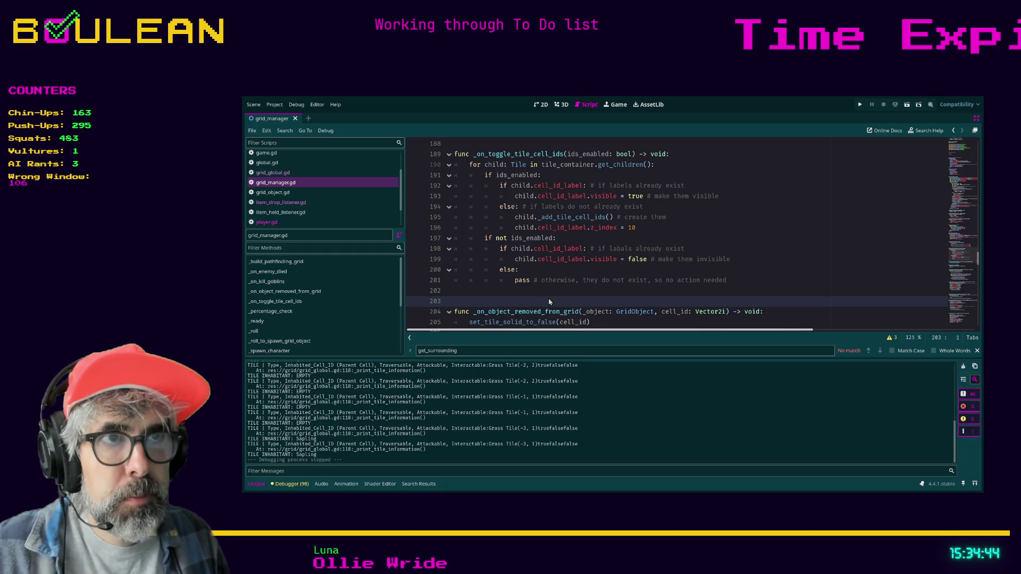
Search the whole project for grid_manager, listing 33 matches in 7 files
key(ctrl+shift+f)
key(Return)
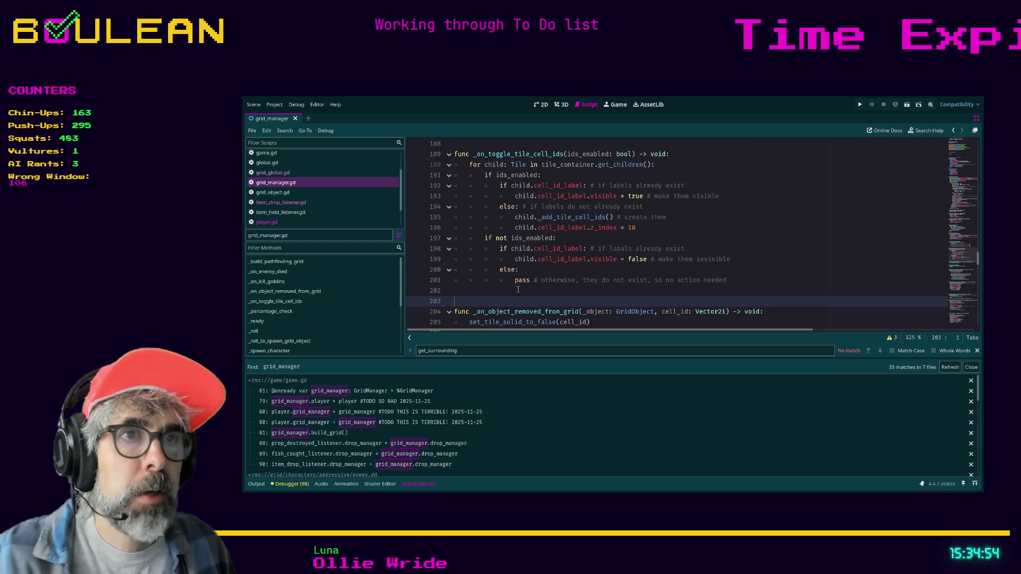
Scroll grid_manager.gd and place the caret on line 188, then in update_collidable_tiles
scroll(519, 289, up, 1)
scroll(519, 289, up, 4)
scroll(519, 289, down, 4)
scroll(520, 287, up, 4)
scroll(520, 288, up, 1)
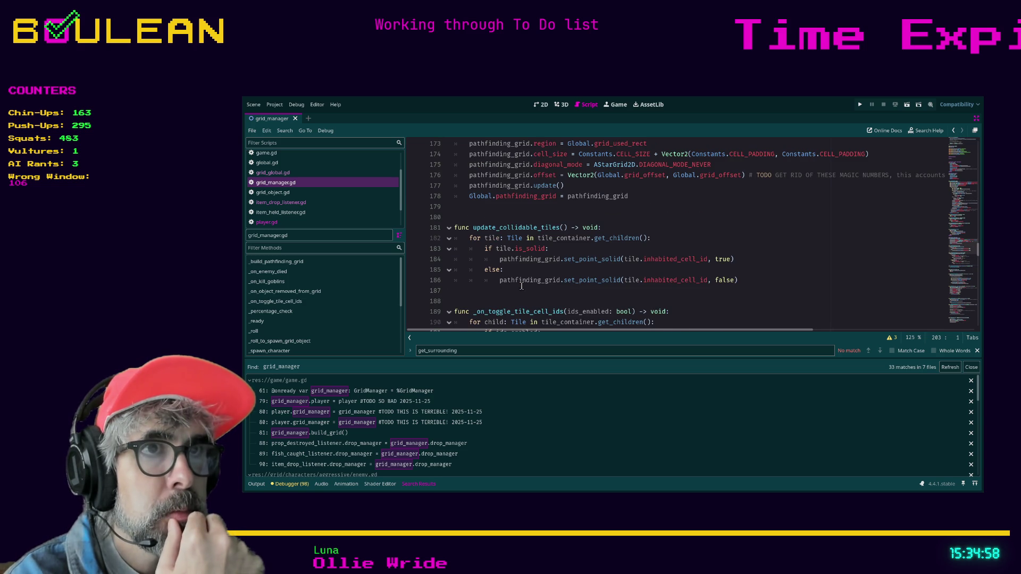
click(517, 298)
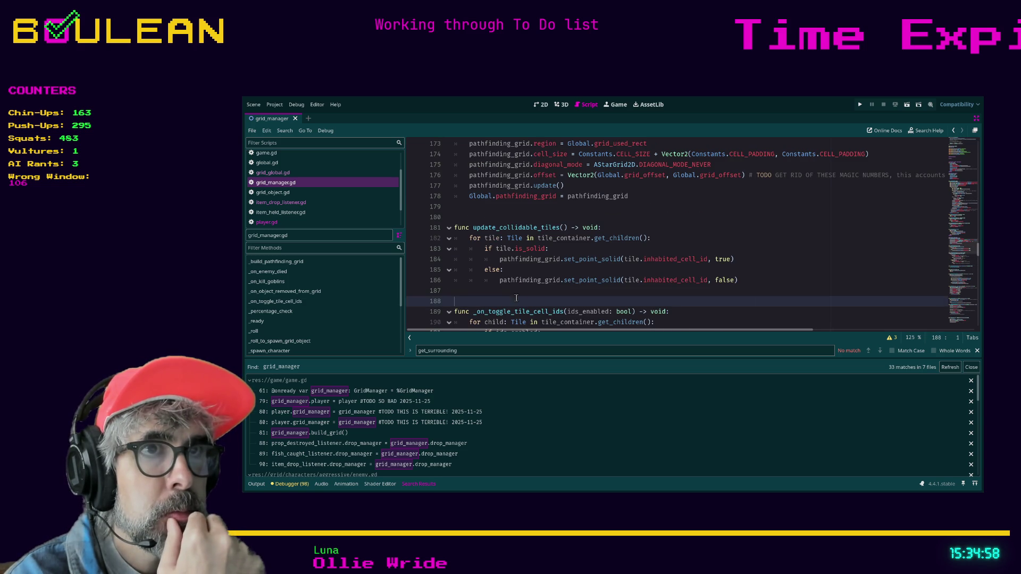
click(473, 227)
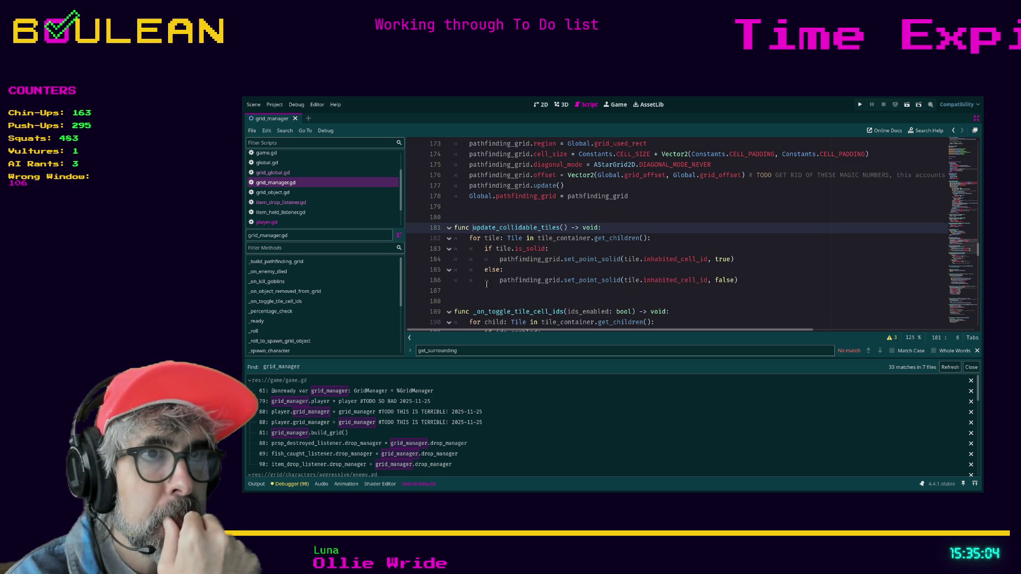
Collapse _build_pathfinding_grid at line 172, place the caret on line 179, and switch to the notes app
scroll(524, 273, up, 1)
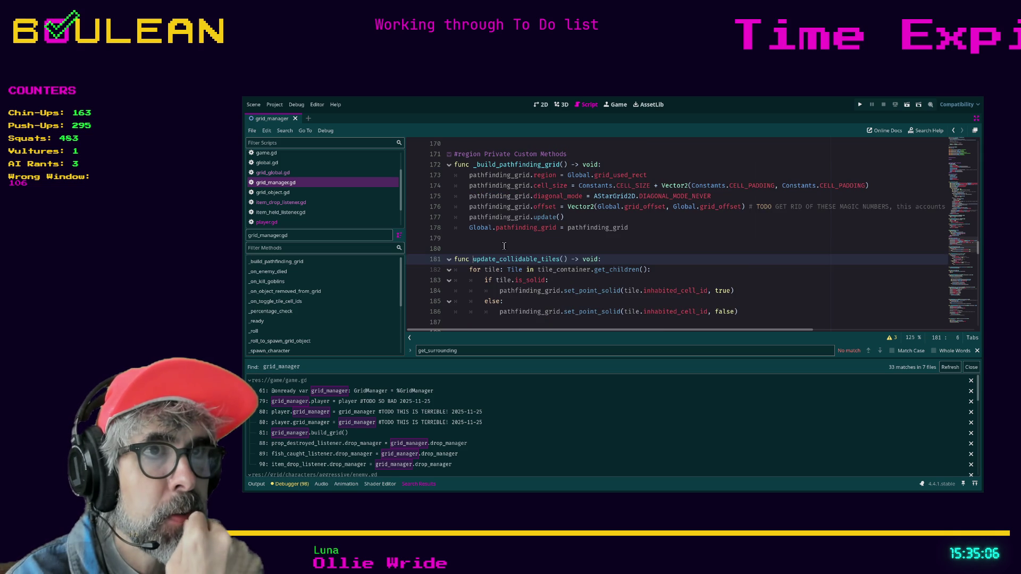
scroll(499, 243, up, 1)
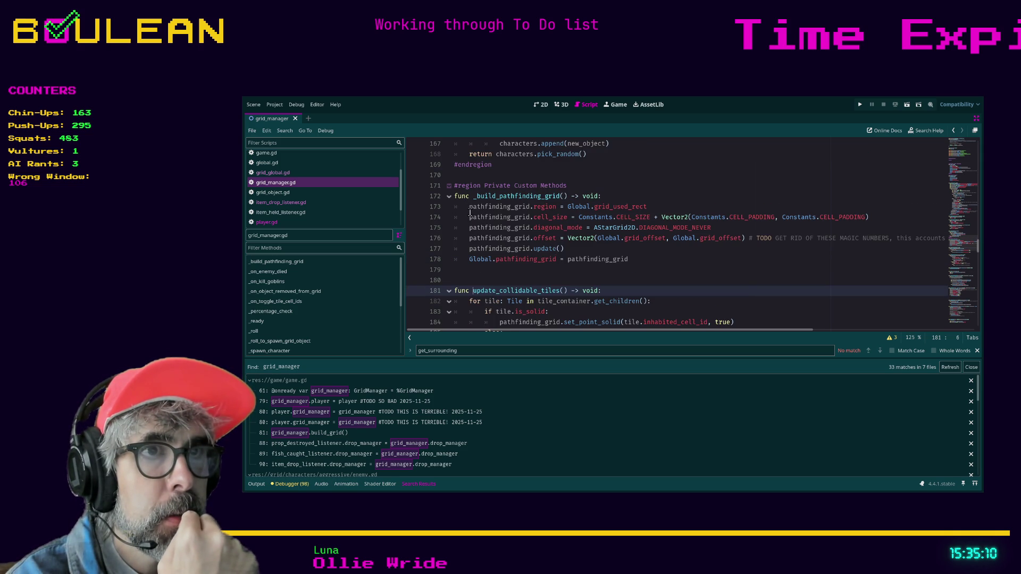
click(449, 197)
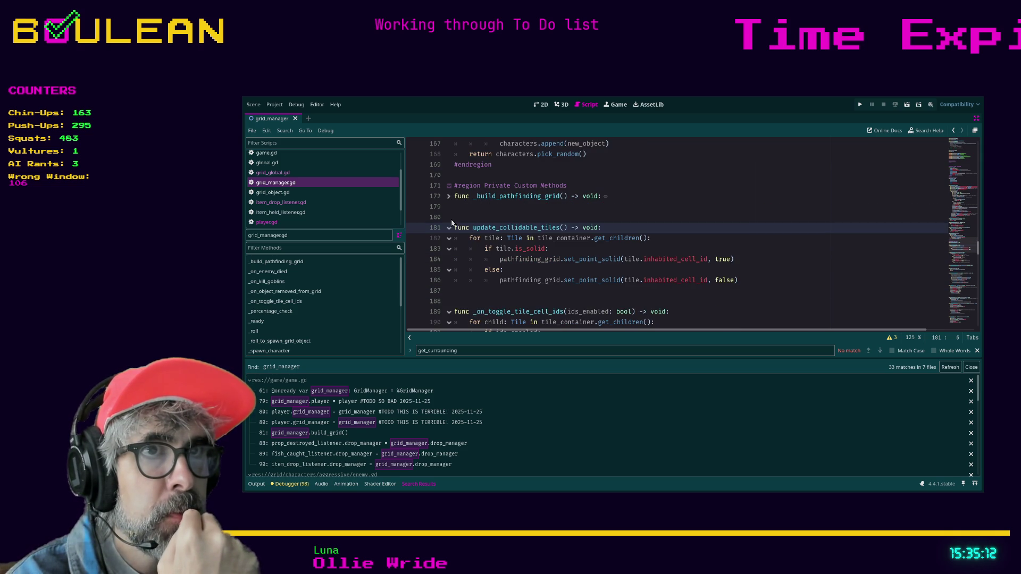
click(493, 211)
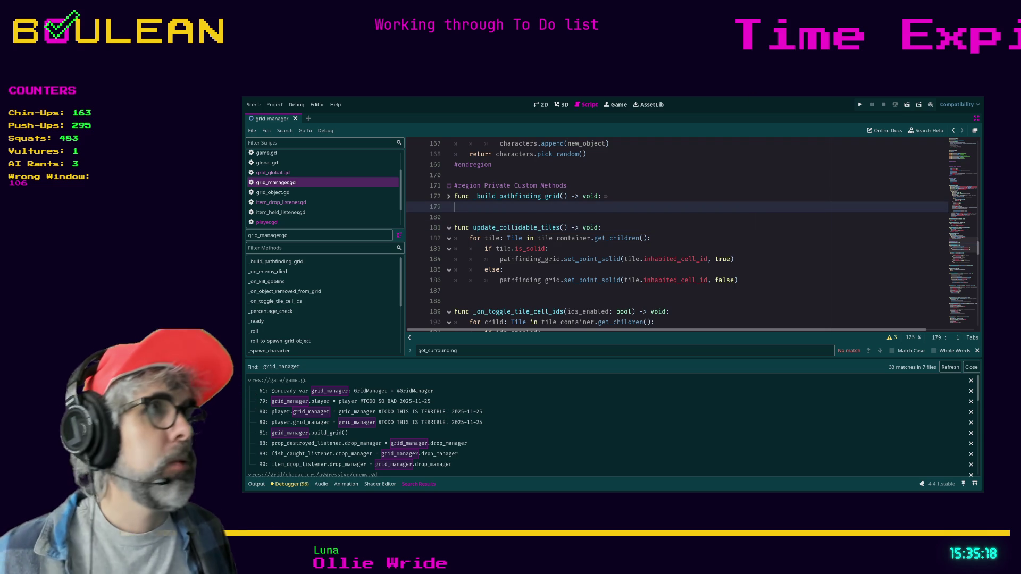
key(alt+Tab)
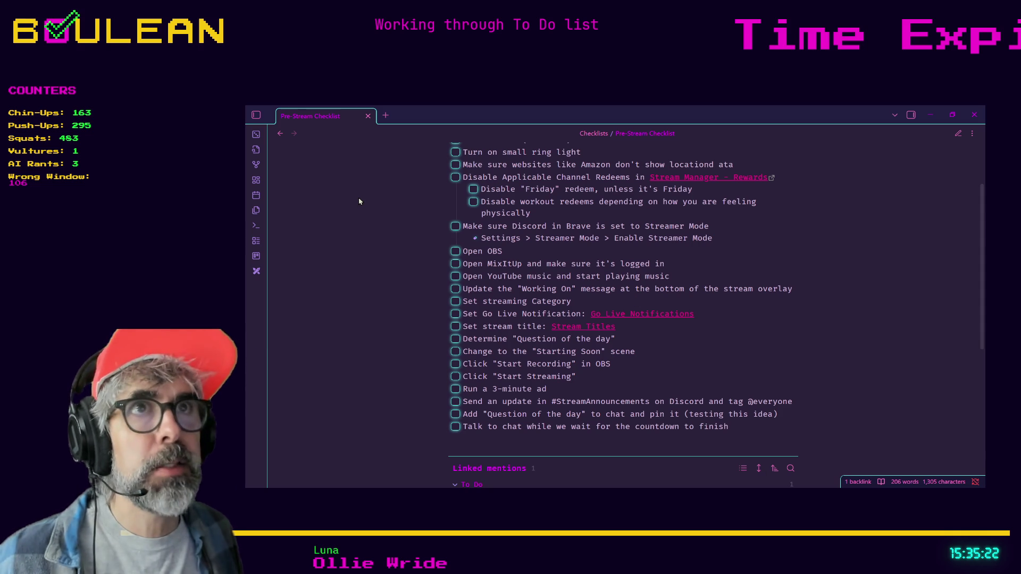
Open the Things to Remember note and scroll down to its Godot section
key(ctrl+o)
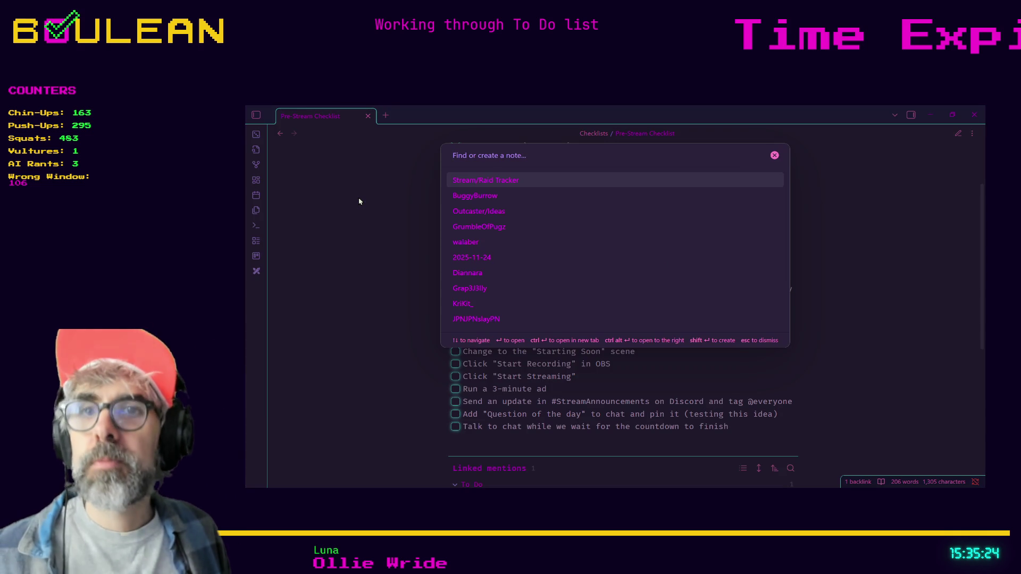
text(things)
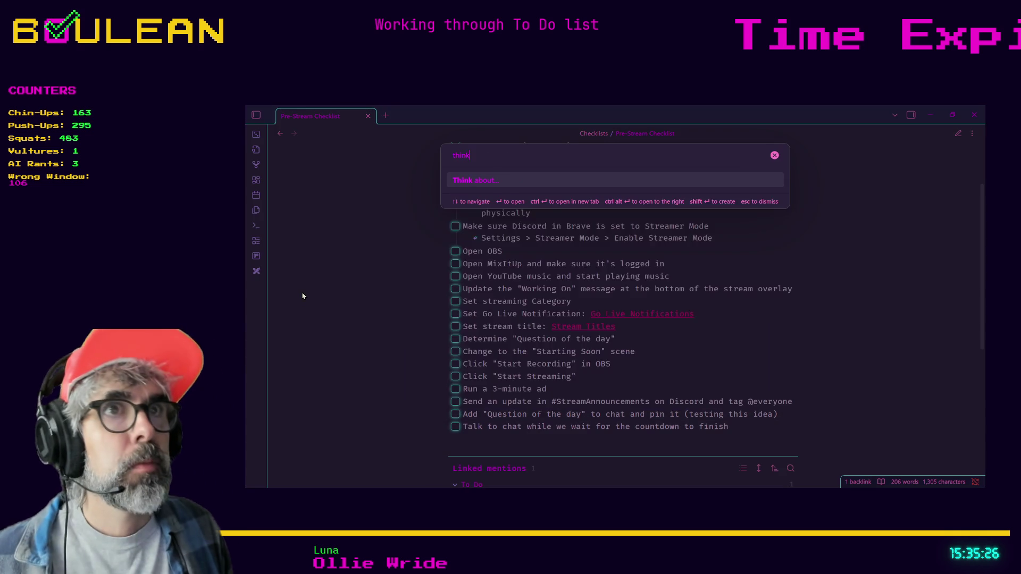
key(Return)
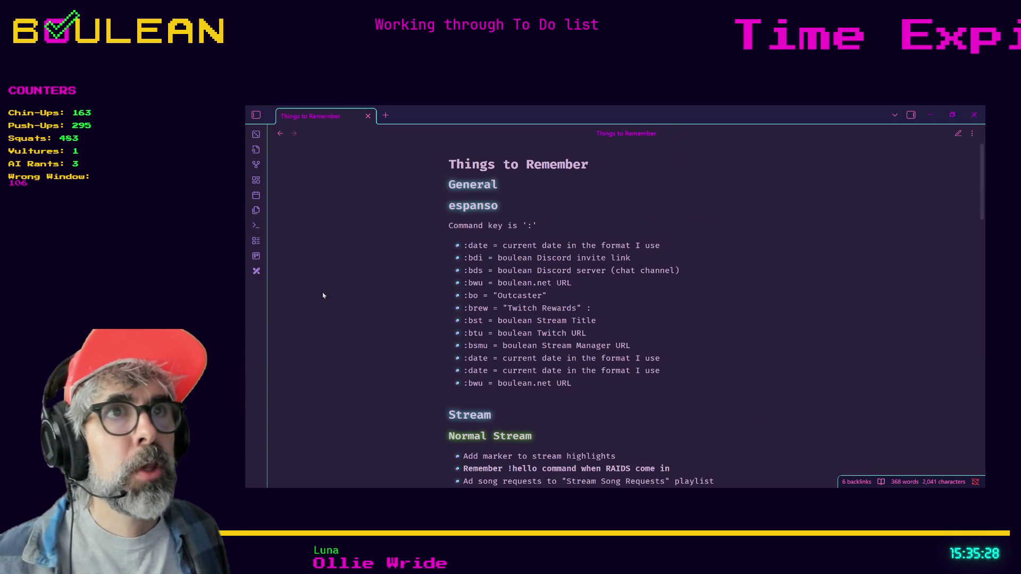
scroll(583, 241, down, 2)
scroll(582, 242, down, 6)
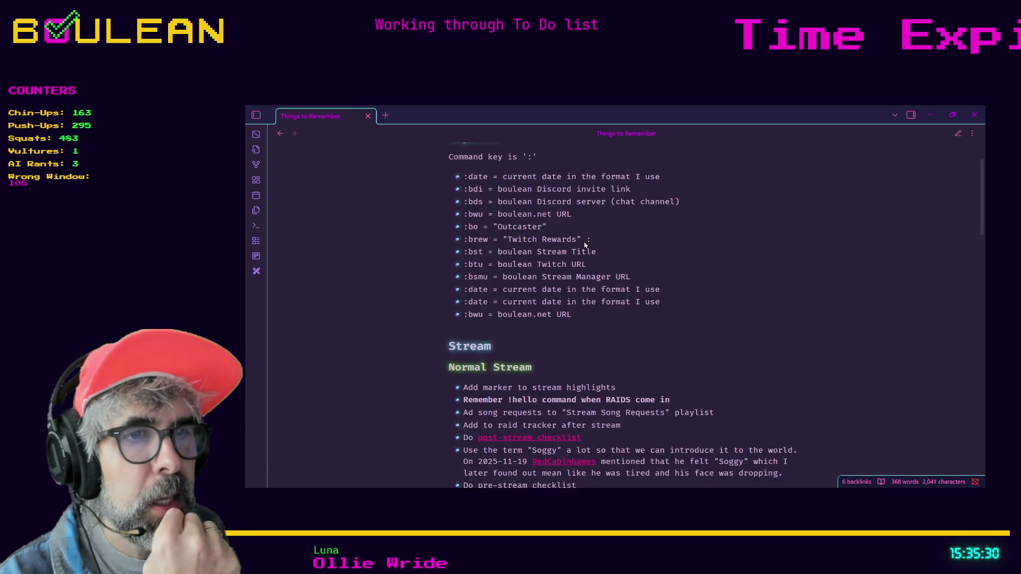
scroll(583, 242, down, 6)
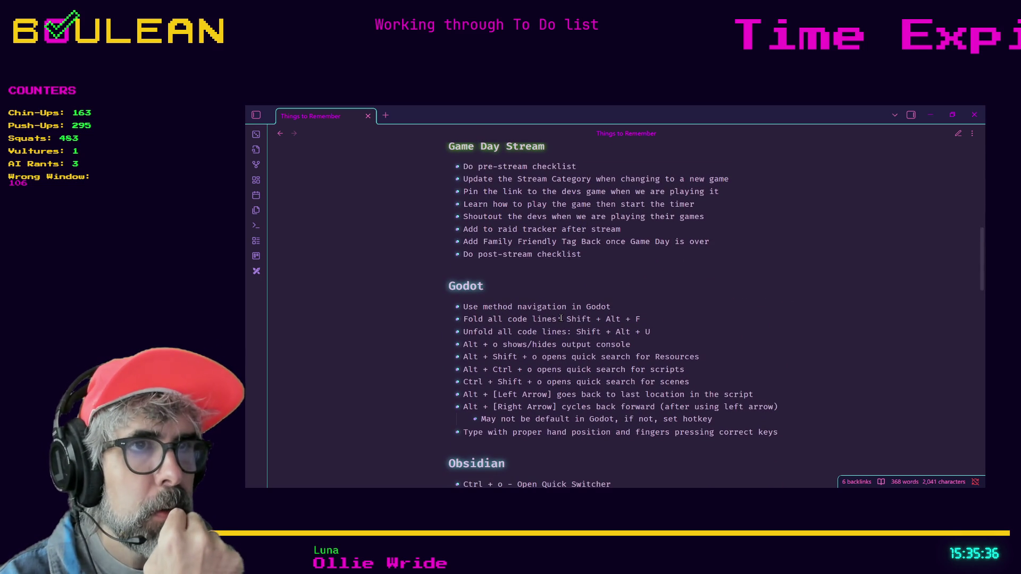
Highlight the Fold all code lines shortcut, then minimize Obsidian and return to Godot
drag(563, 320, 463, 318)
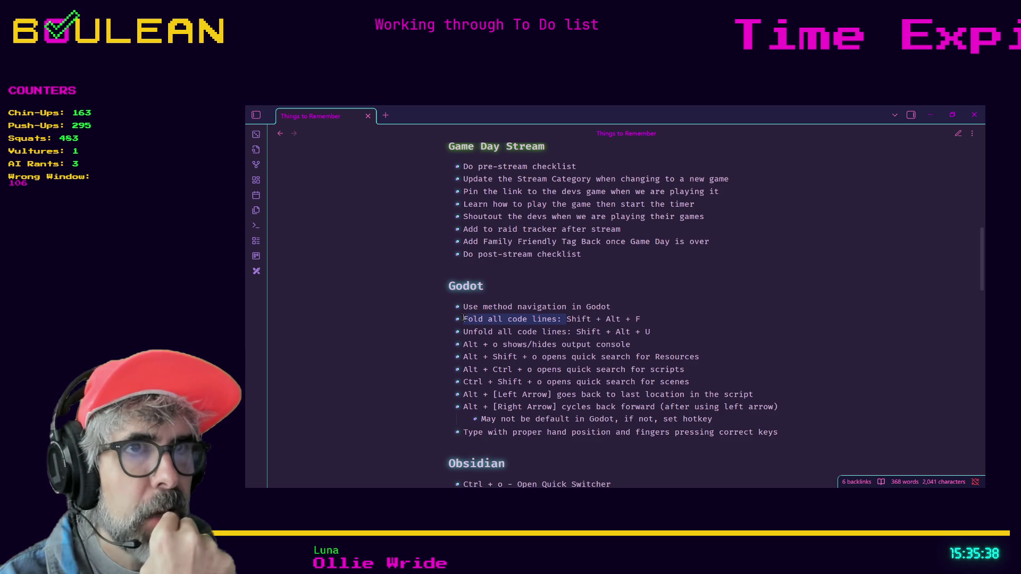
click(464, 318)
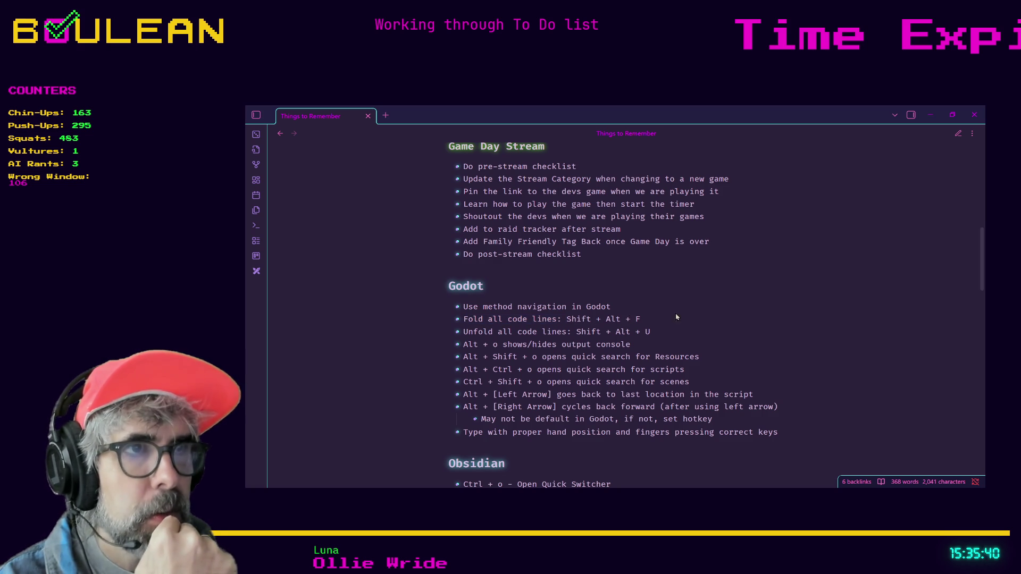
click(930, 114)
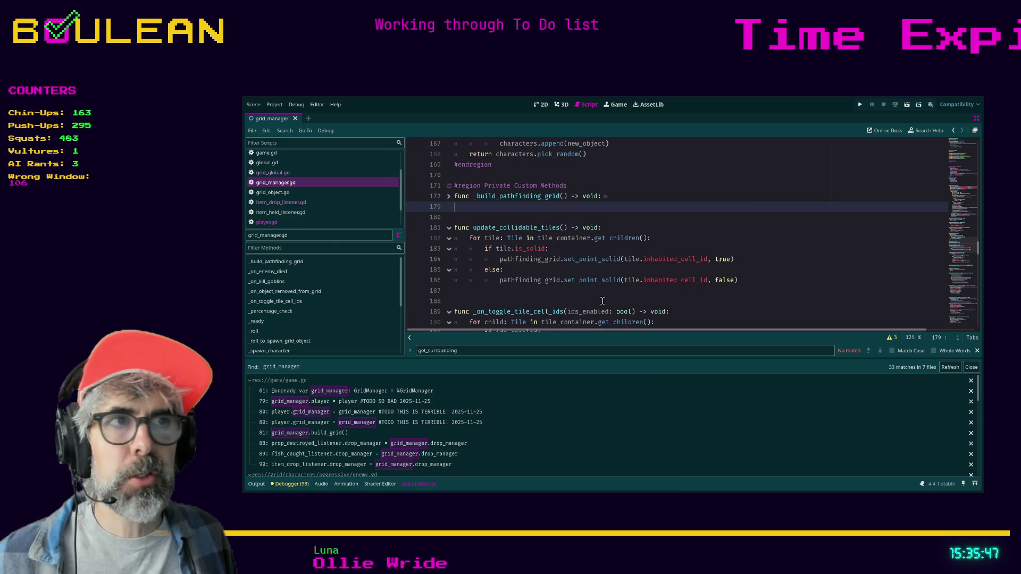
click(602, 302)
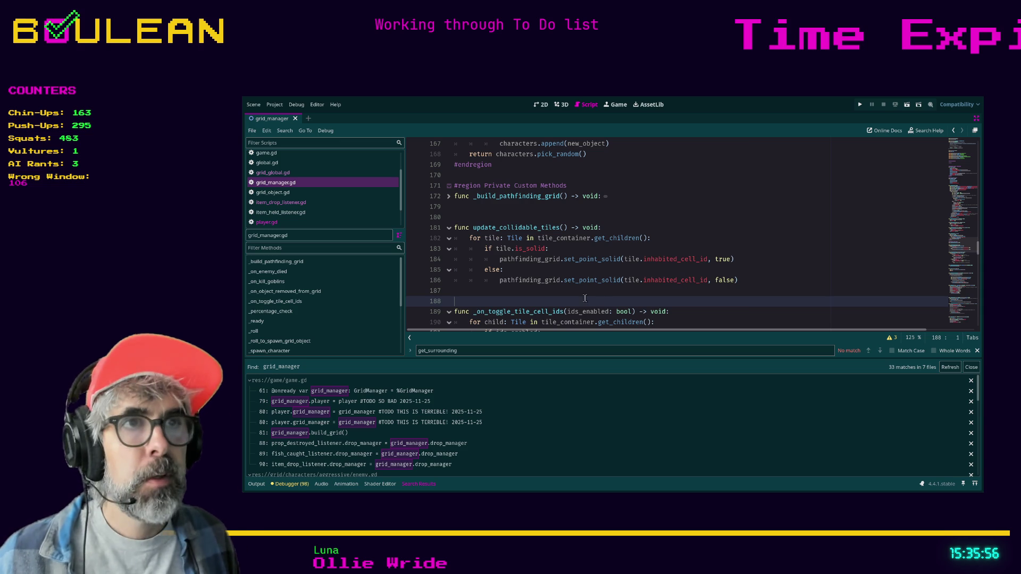
Move the caret to line 187 and fold all code regions with Alt+0
key(Up)
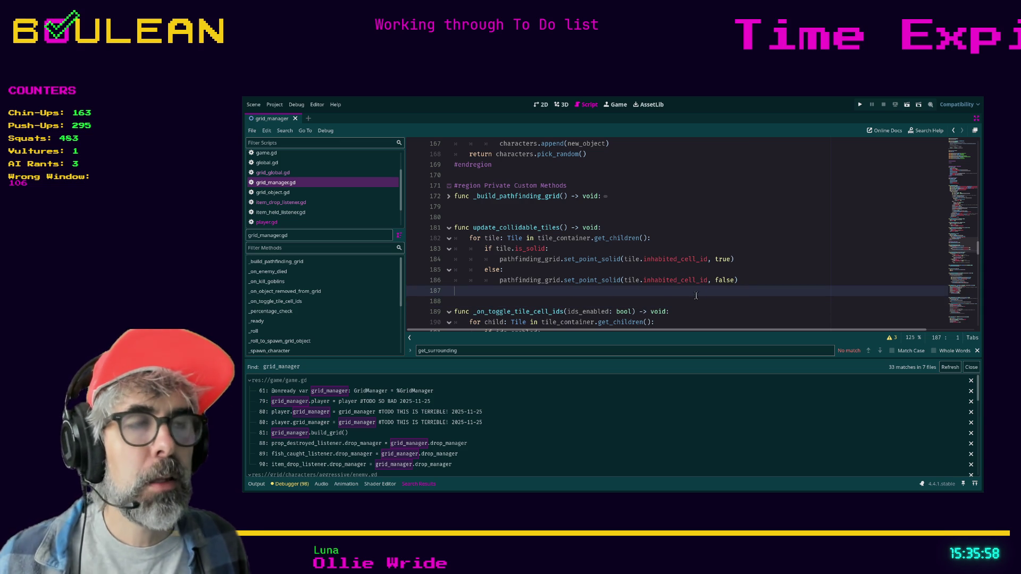
key(alt+0)
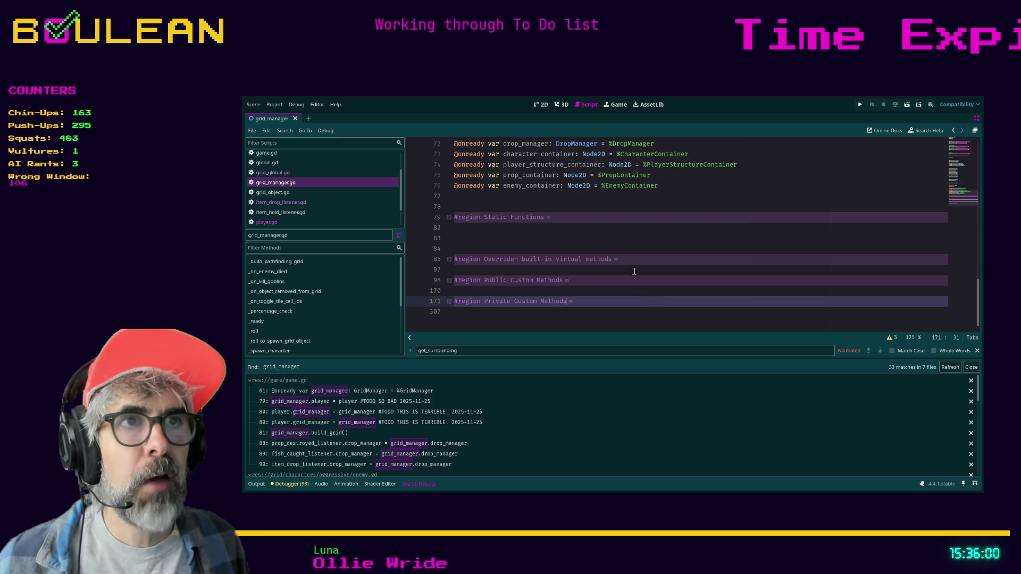
Unfold all regions with Alt+Shift+0 and place the caret on empty line 82
scroll(642, 199, up, 3)
scroll(578, 227, down, 2)
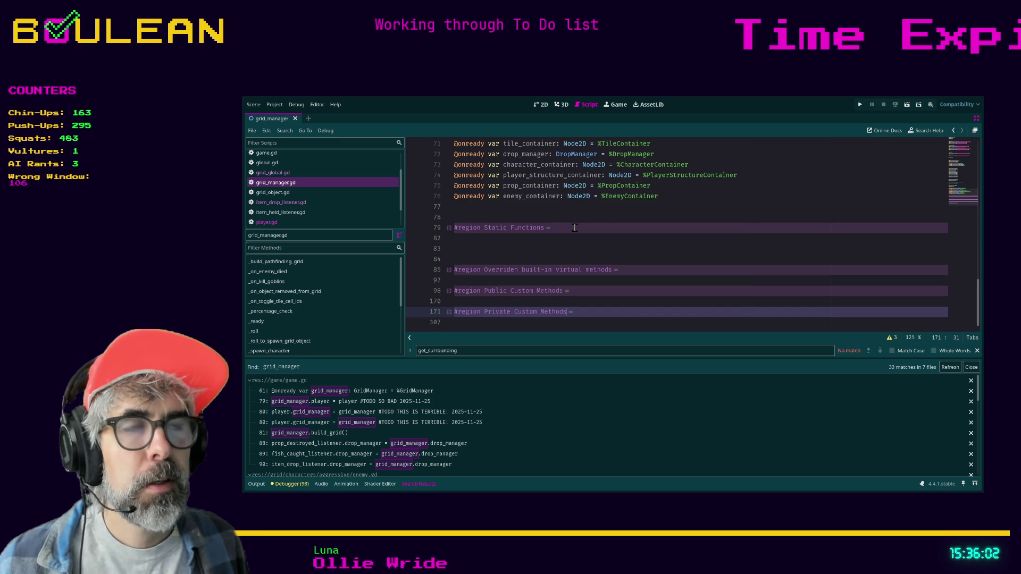
key(alt+shift+0)
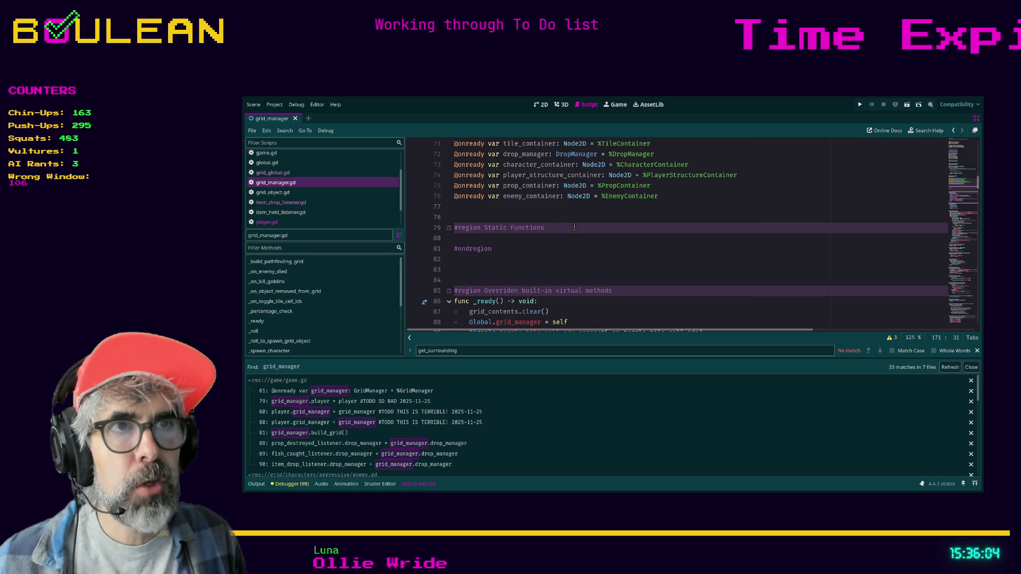
scroll(605, 229, down, 2)
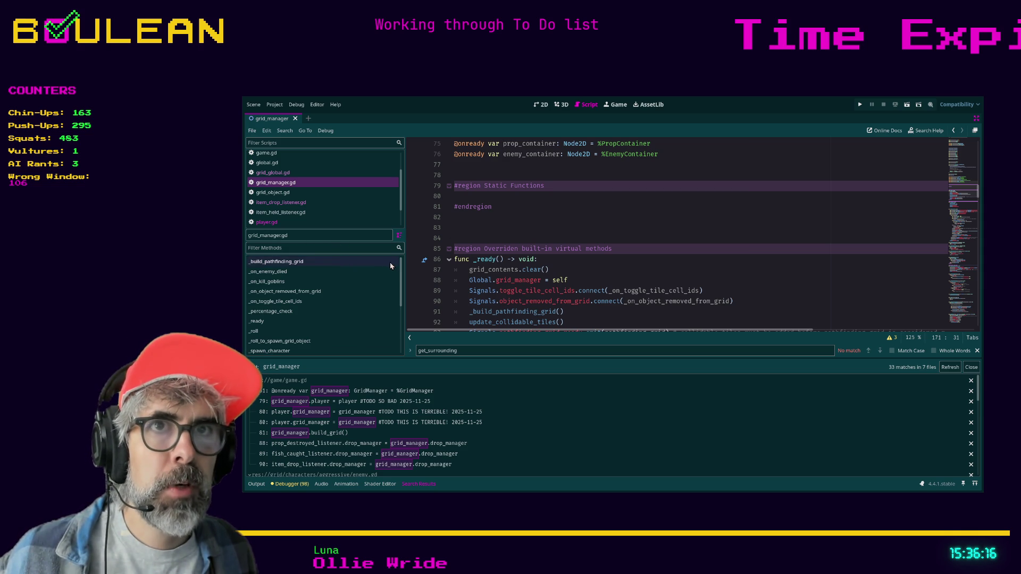
scroll(395, 286, down, 2)
scroll(395, 286, up, 2)
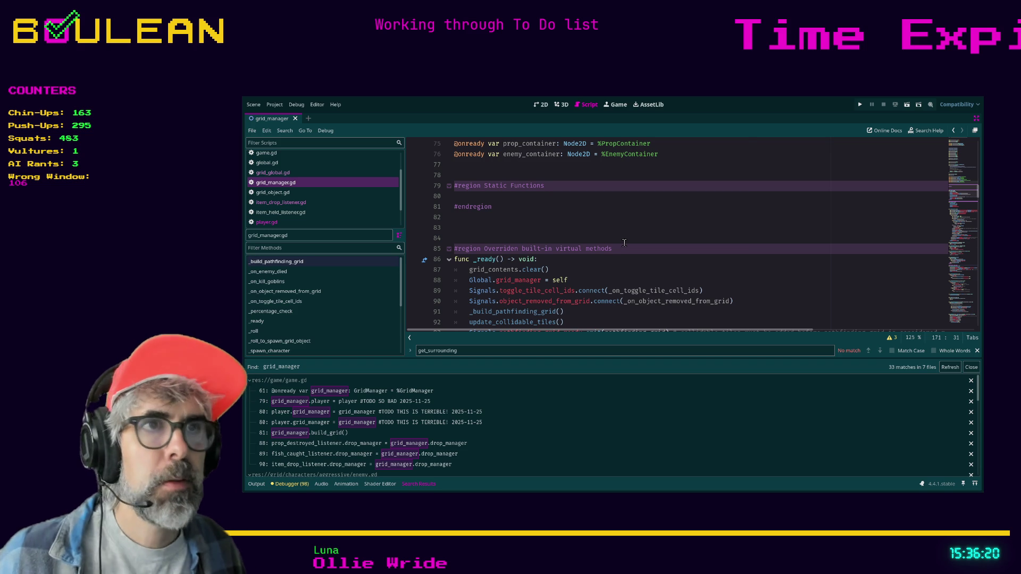
click(684, 218)
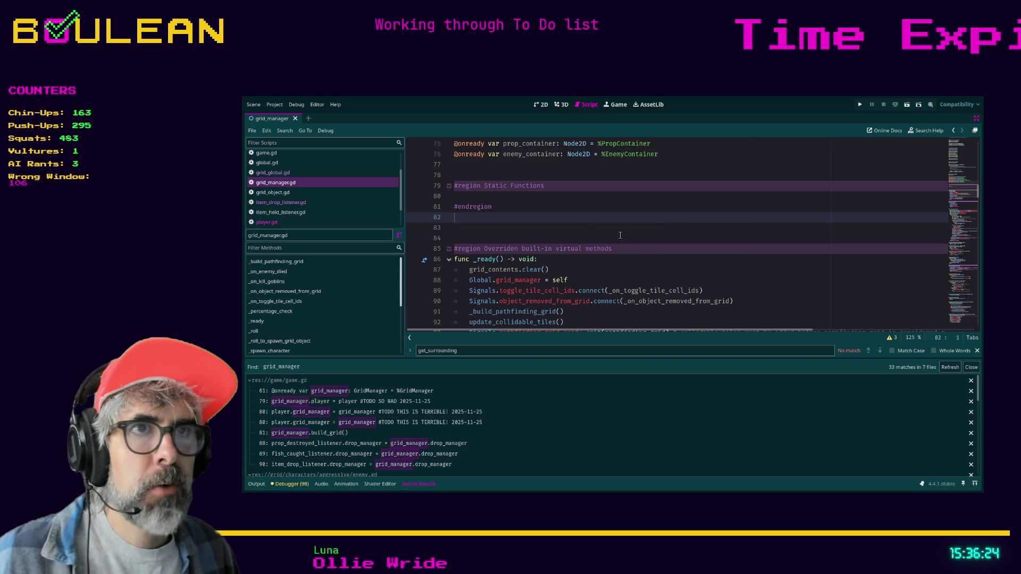
scroll(600, 237, down, 2)
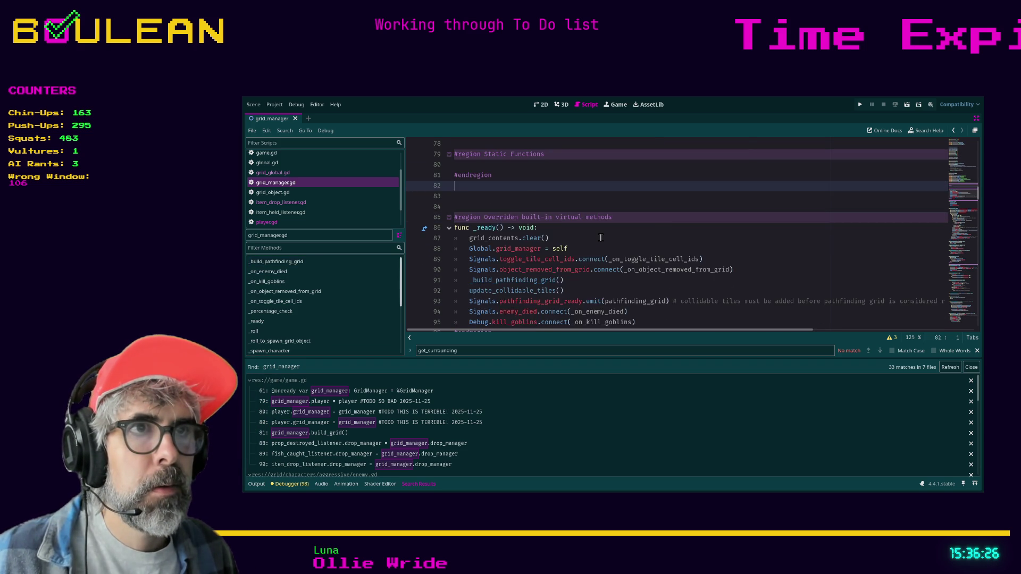
click(567, 249)
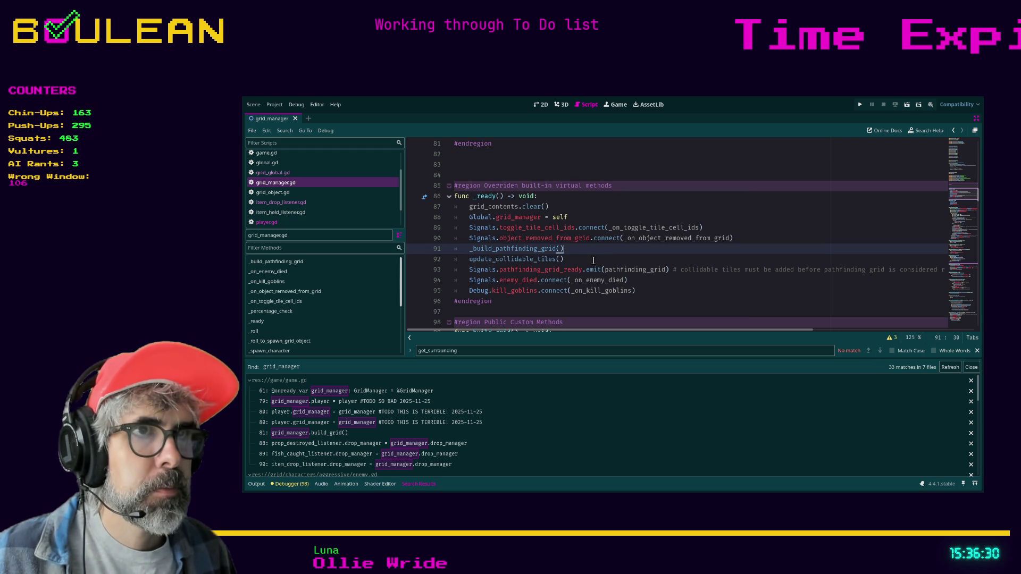
scroll(603, 264, down, 4)
scroll(569, 229, down, 4)
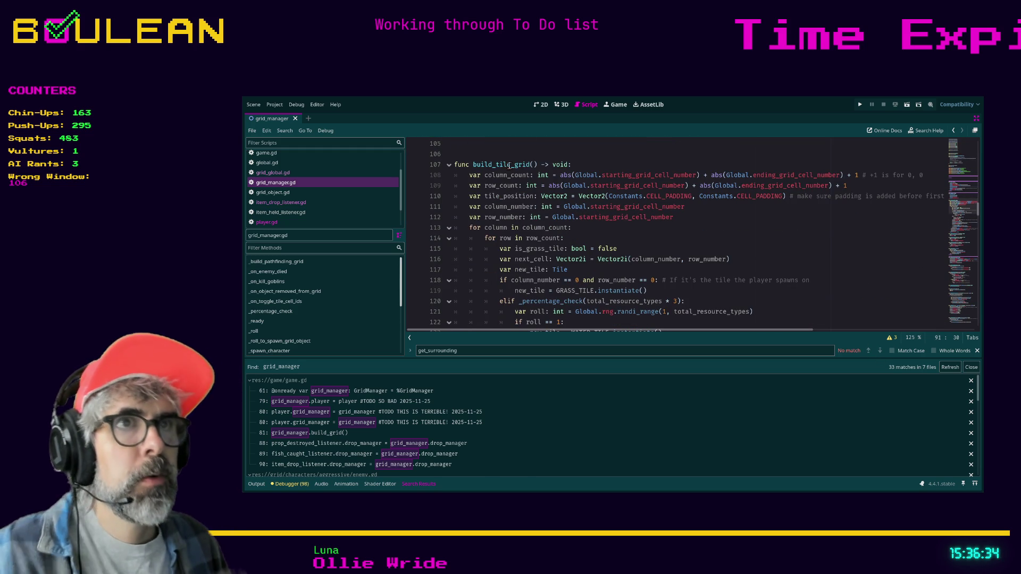
scroll(504, 203, down, 2)
scroll(519, 174, down, 1)
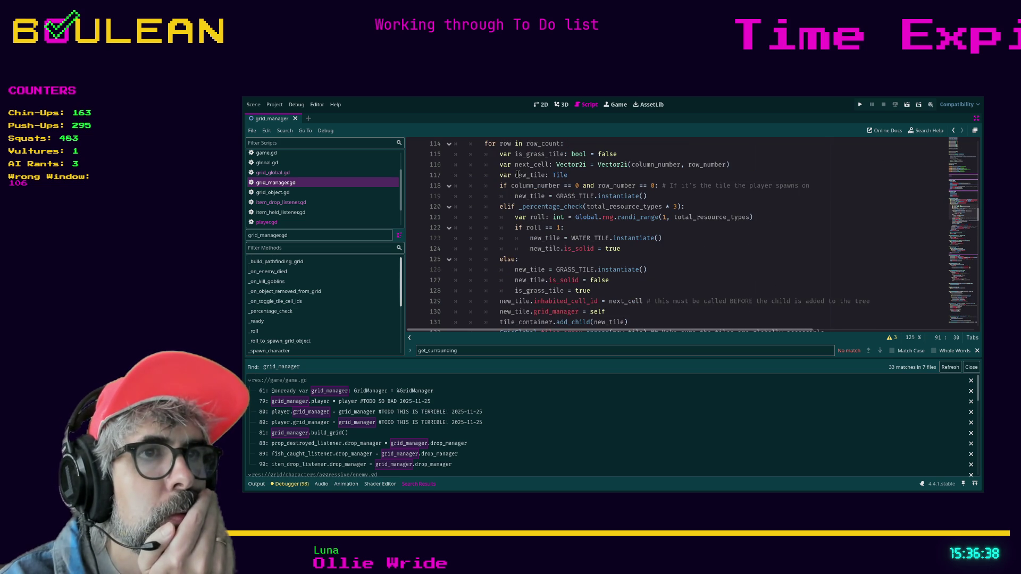
scroll(531, 229, up, 1)
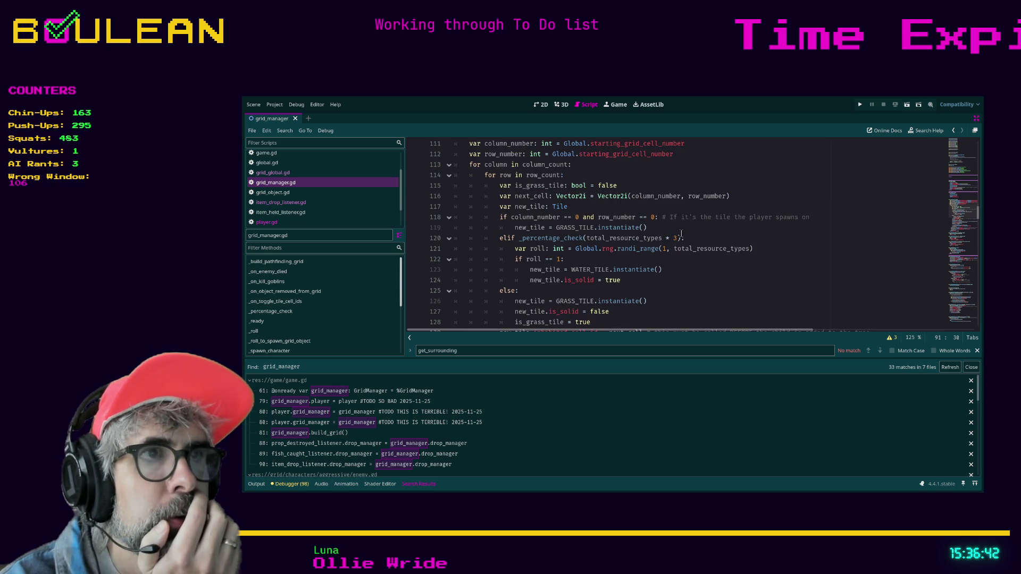
scroll(682, 237, down, 2)
scroll(662, 233, down, 1)
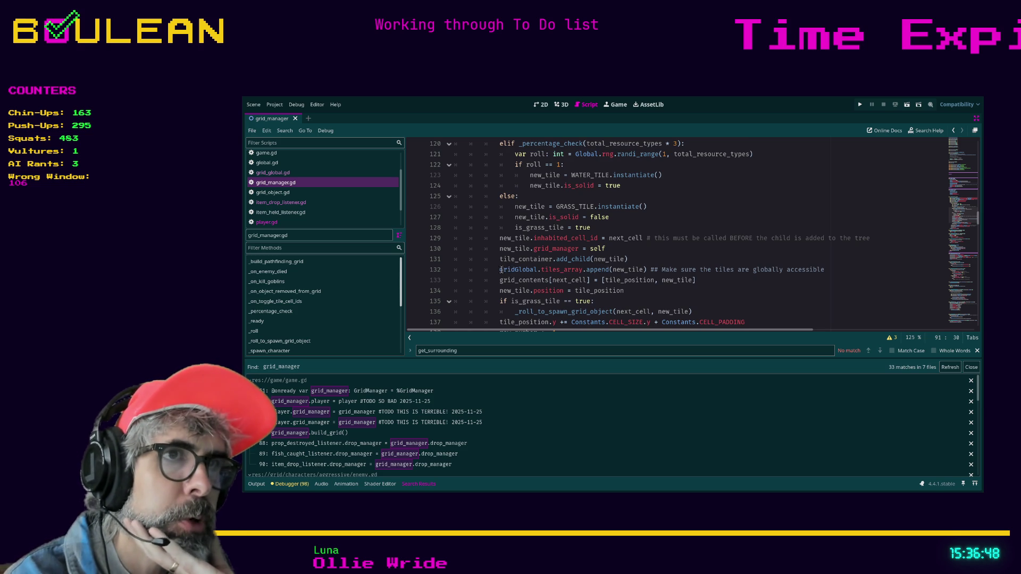
drag(500, 270, 610, 272)
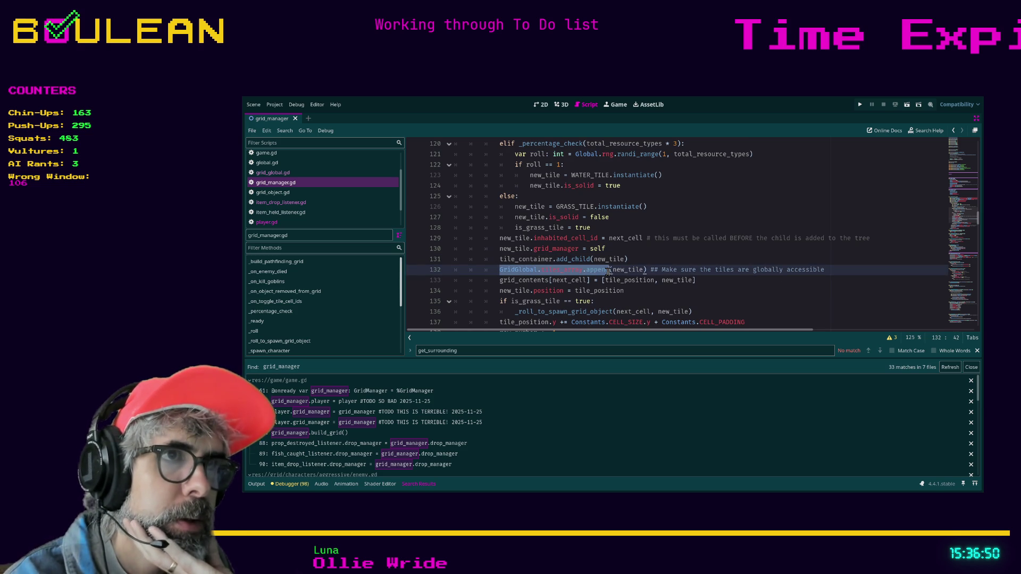
scroll(555, 267, up, 5)
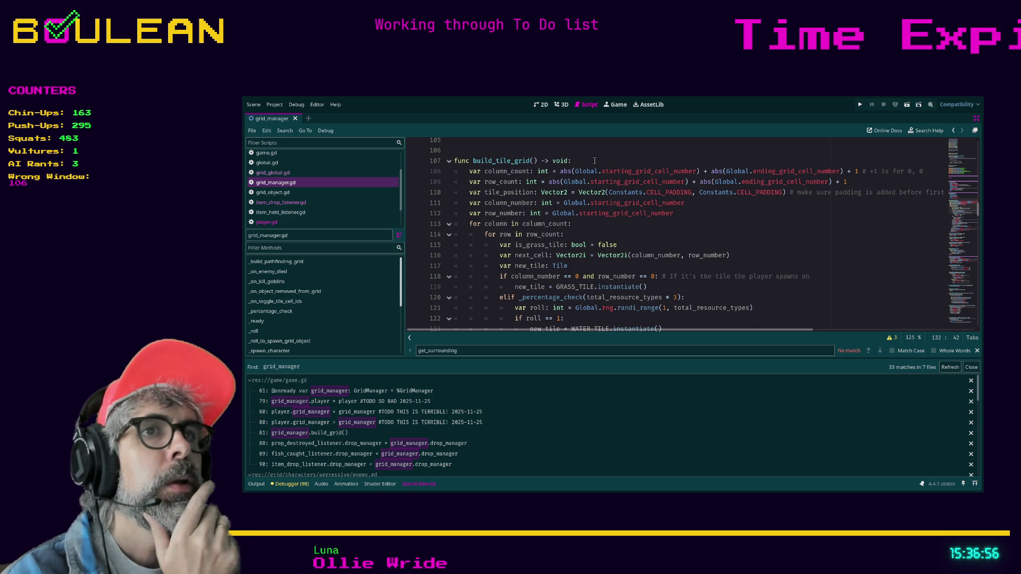
scroll(530, 197, down, 1)
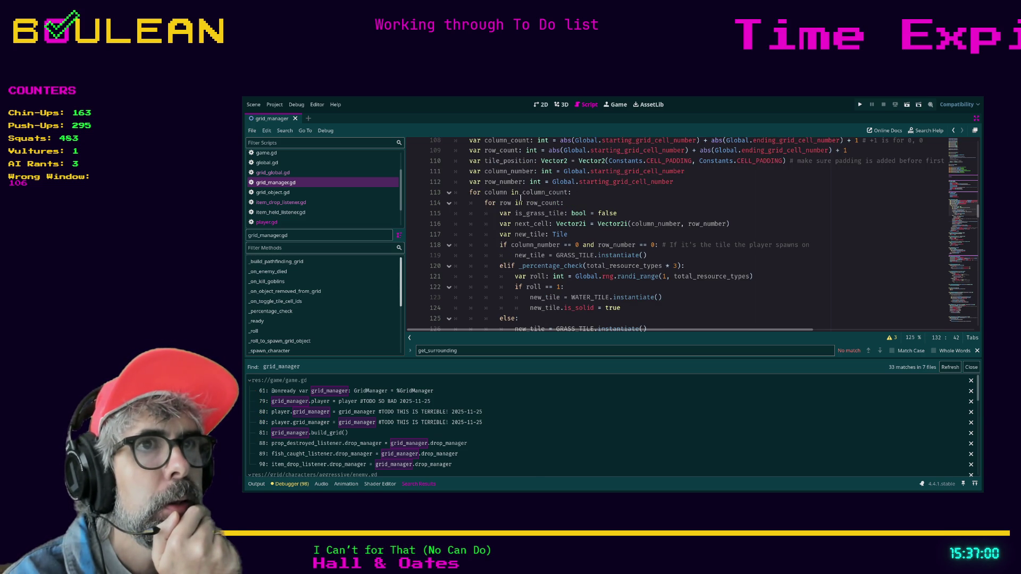
scroll(487, 196, down, 1)
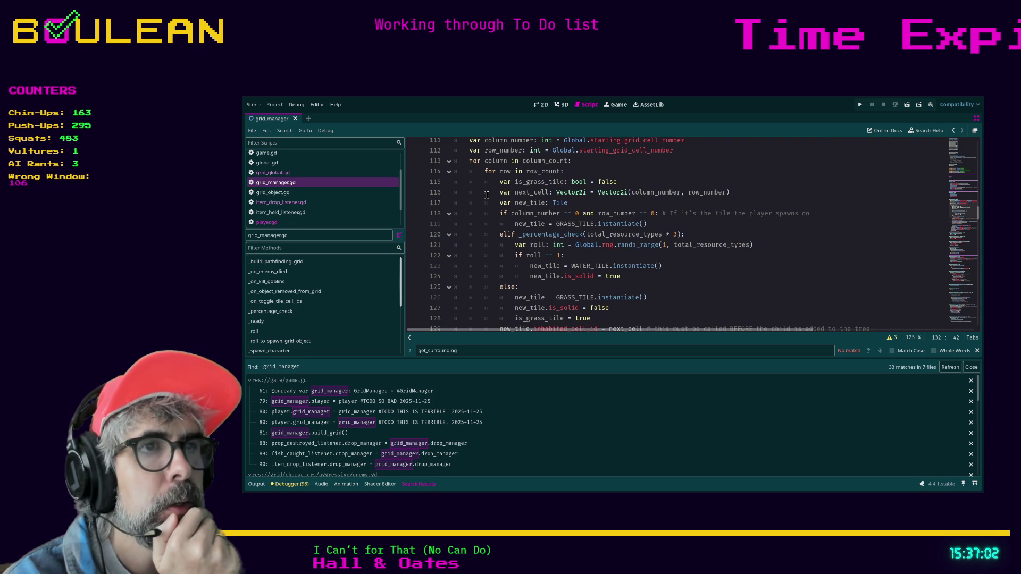
scroll(487, 195, down, 1)
drag(484, 232, 484, 232)
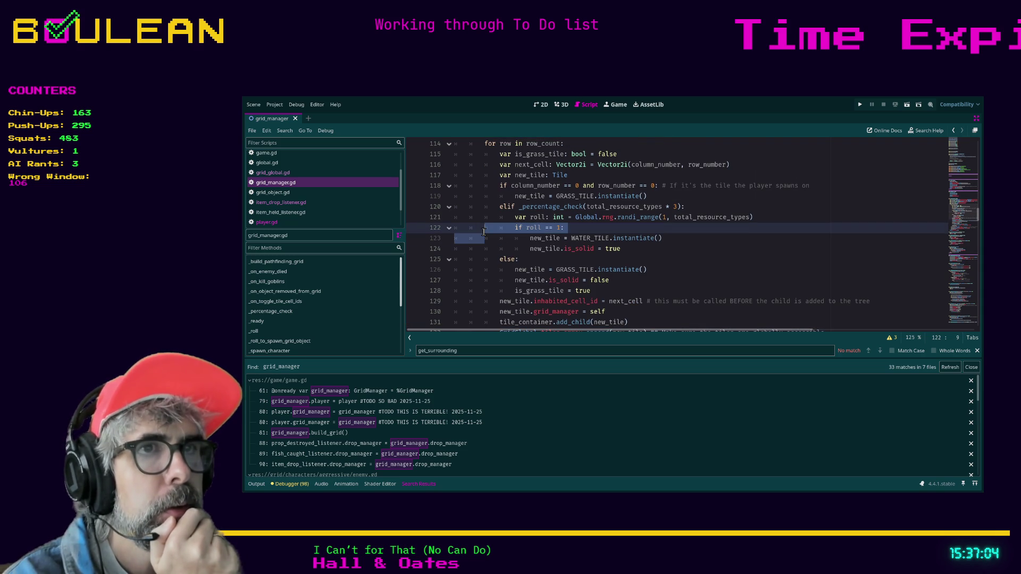
click(456, 227)
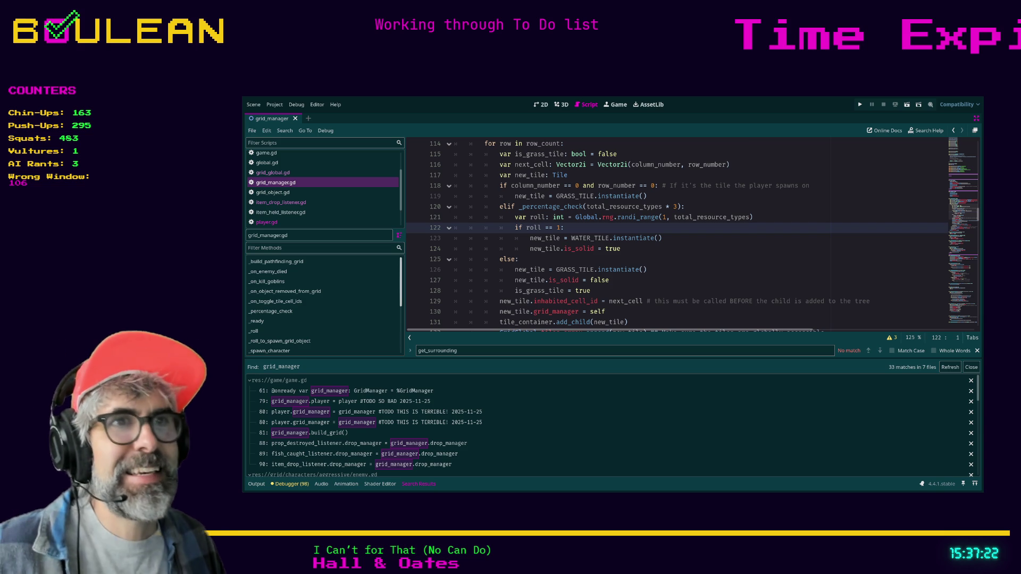
click(532, 259)
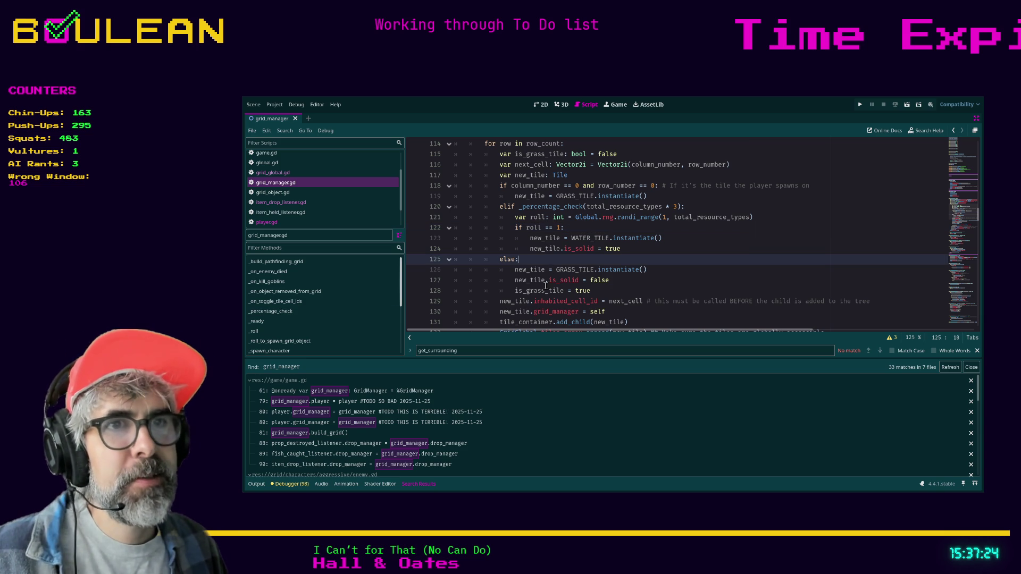
click(758, 355)
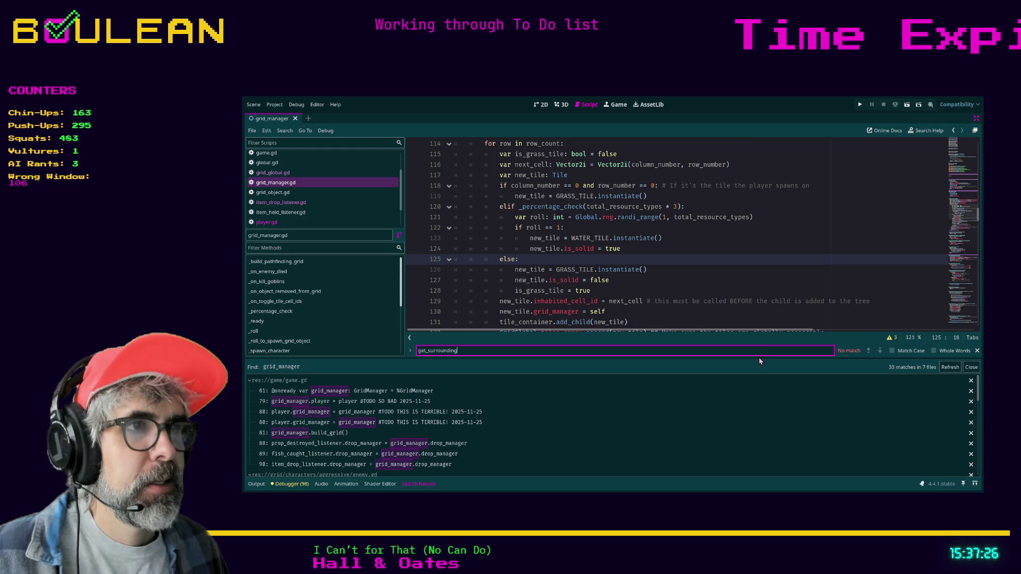
drag(758, 358, 761, 430)
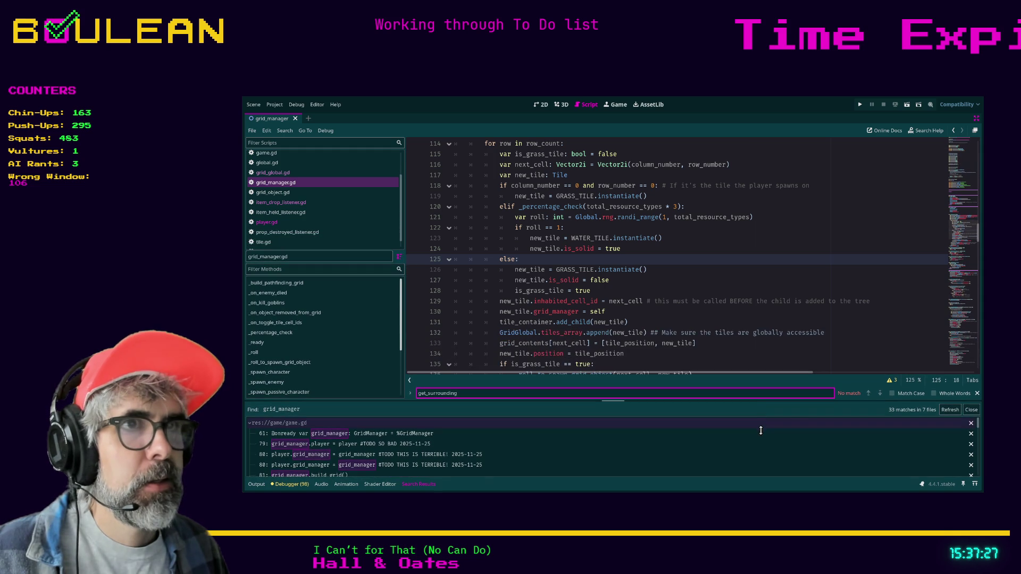
click(672, 278)
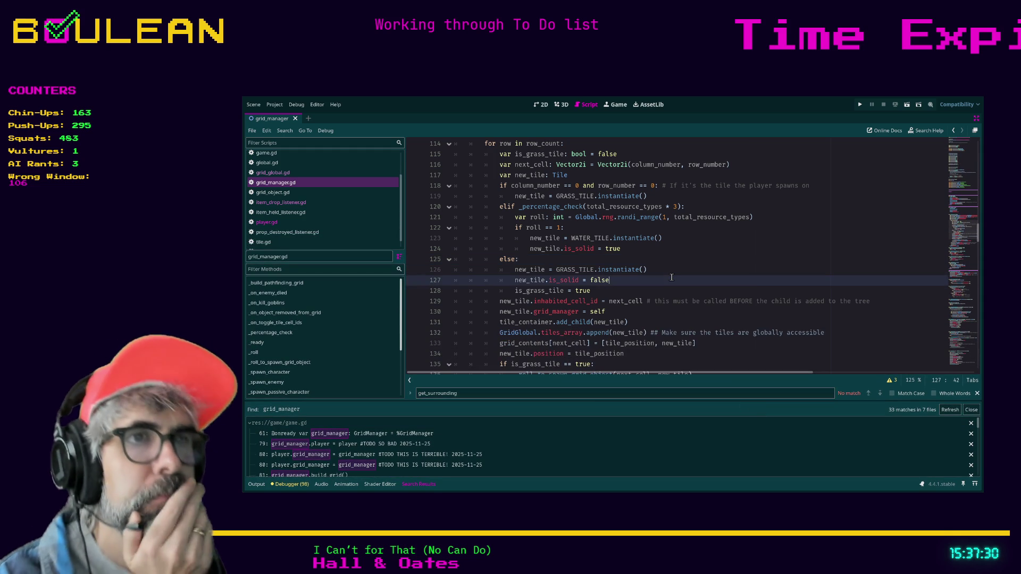
scroll(637, 279, down, 1)
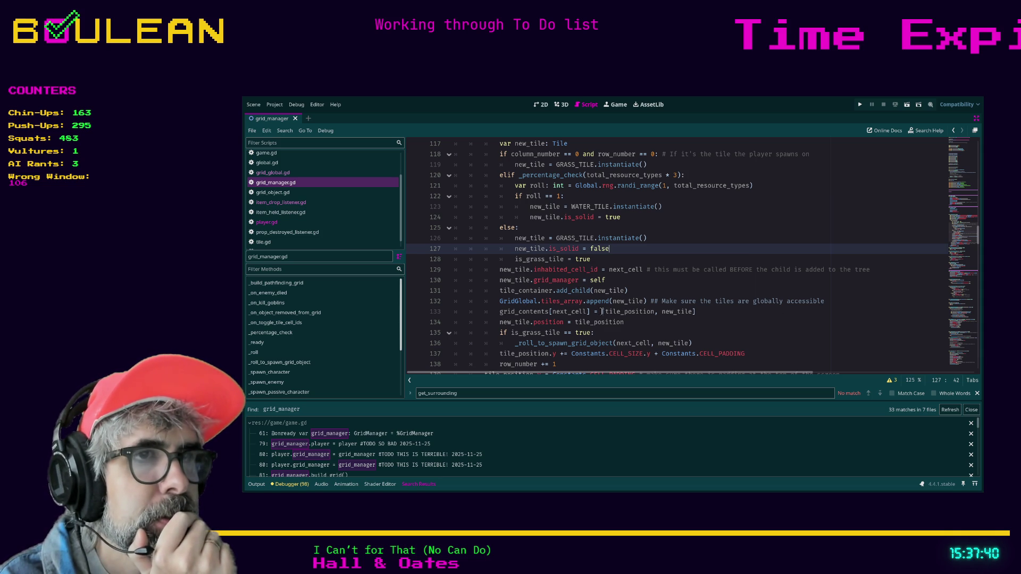
scroll(602, 312, down, 1)
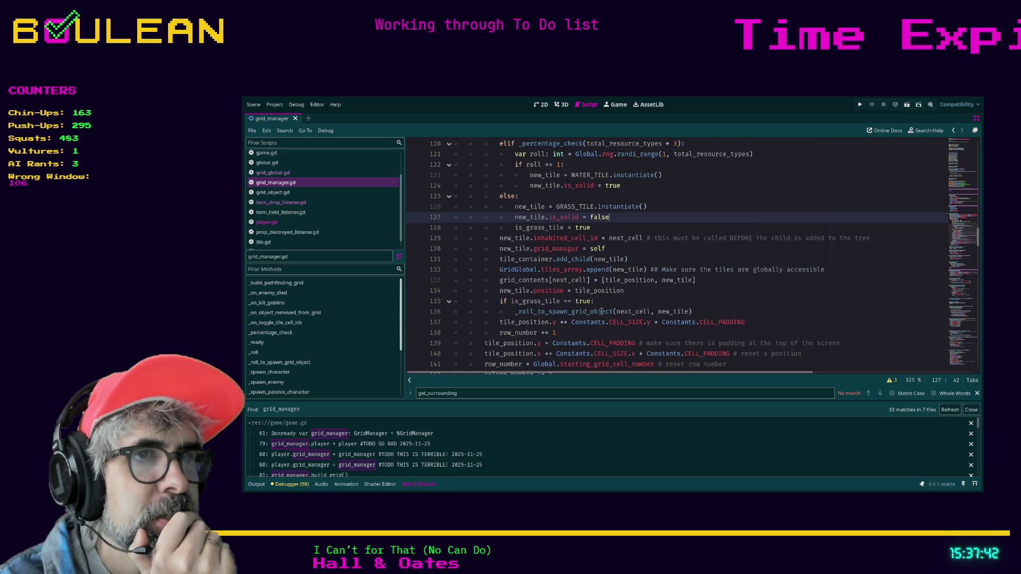
scroll(612, 294, down, 1)
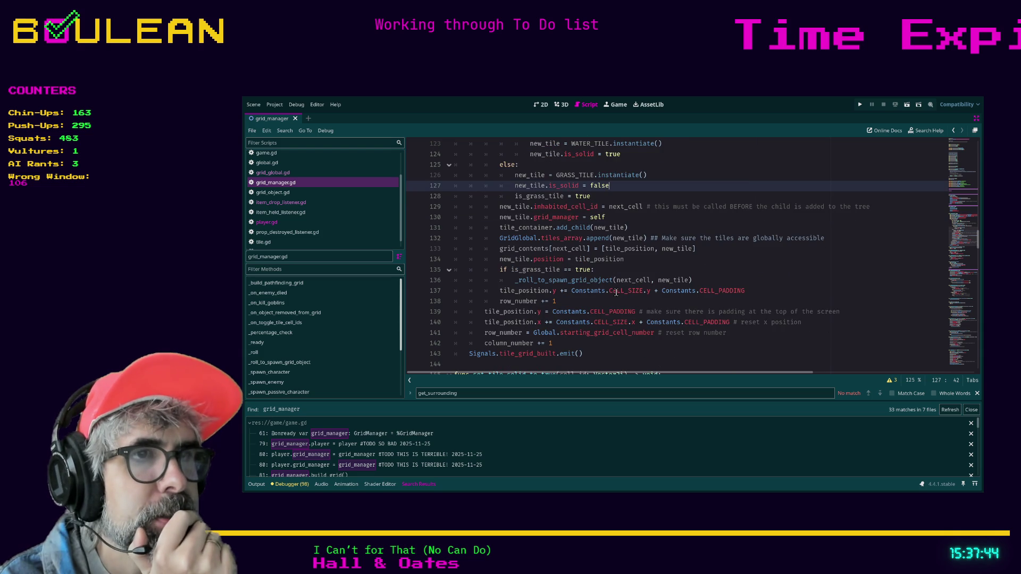
click(600, 342)
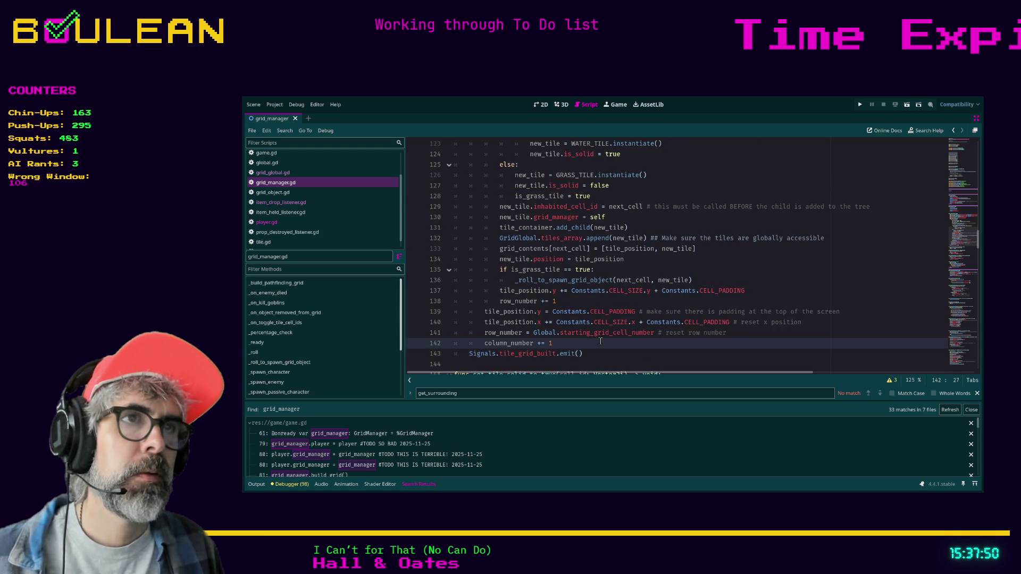
key(ctrl+f)
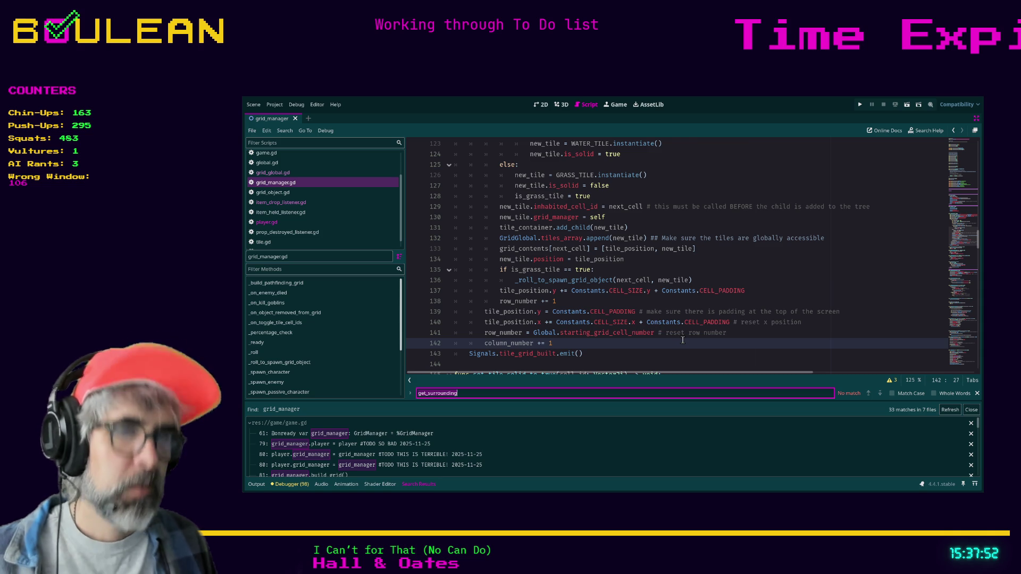
Search grid_manager.gd for grid_contents and step back to its Dictionary declaration on line 57
text(grid_c)
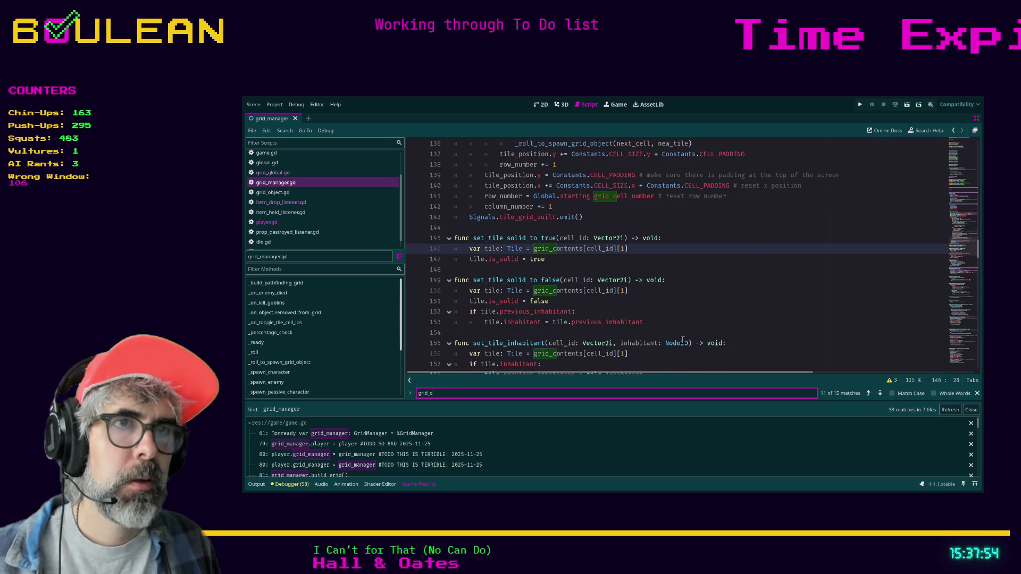
text(ontents)
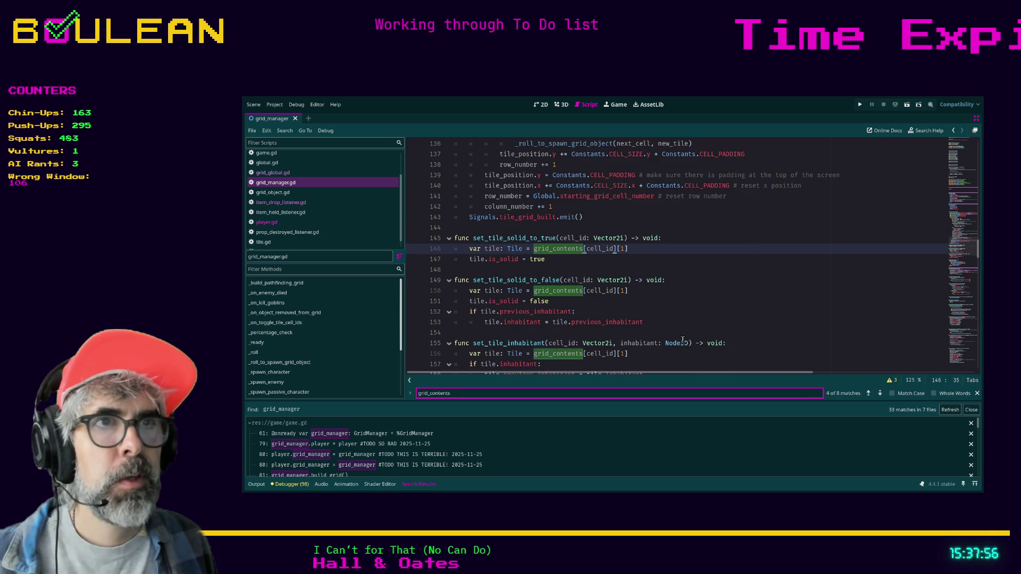
scroll(680, 287, up, 1)
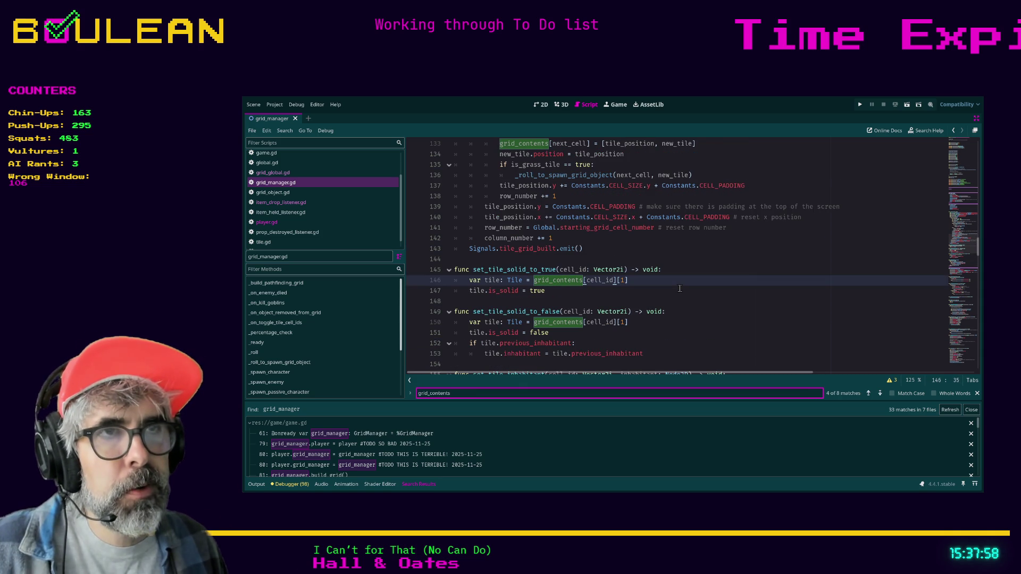
click(873, 396)
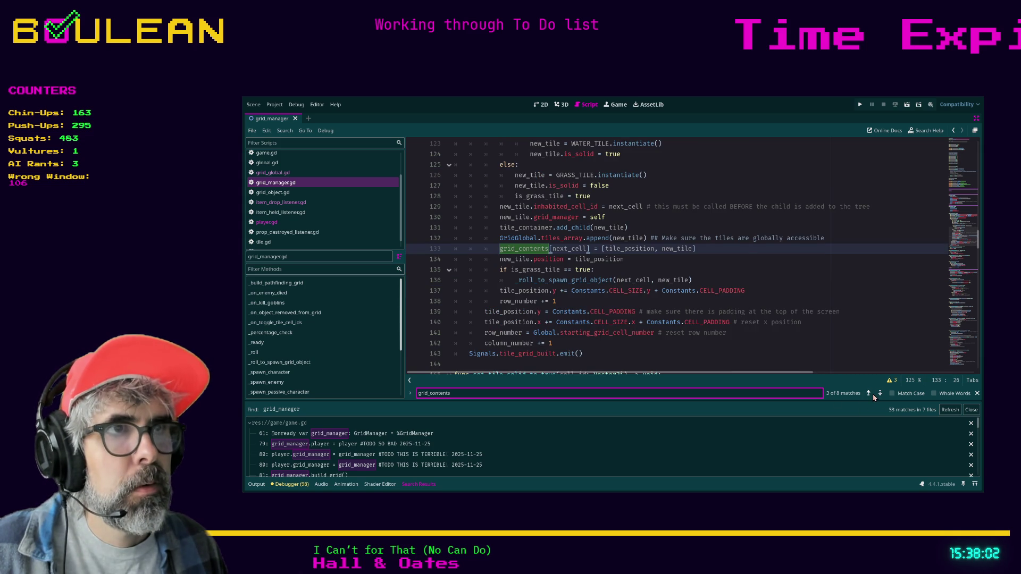
click(873, 397)
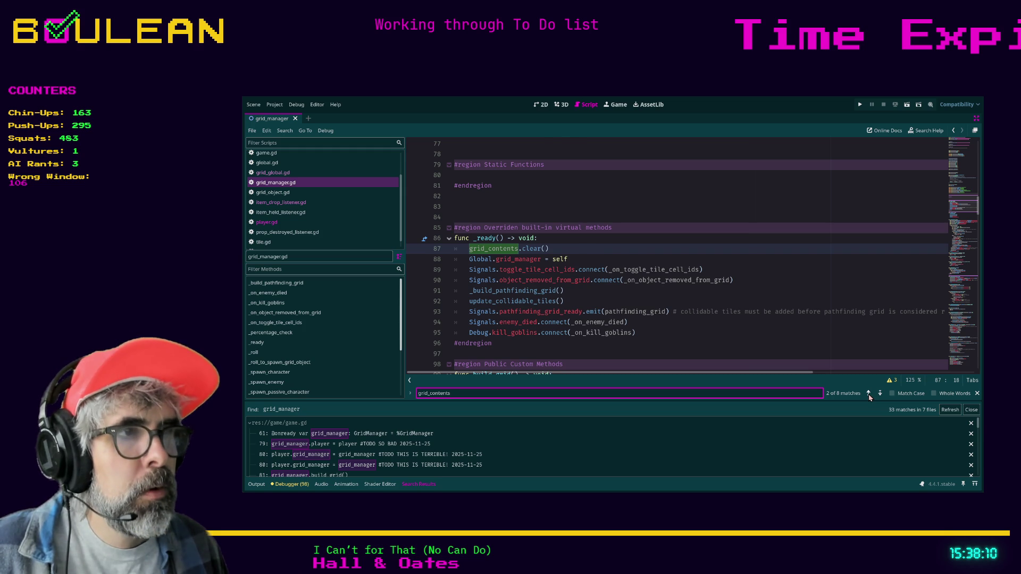
click(869, 394)
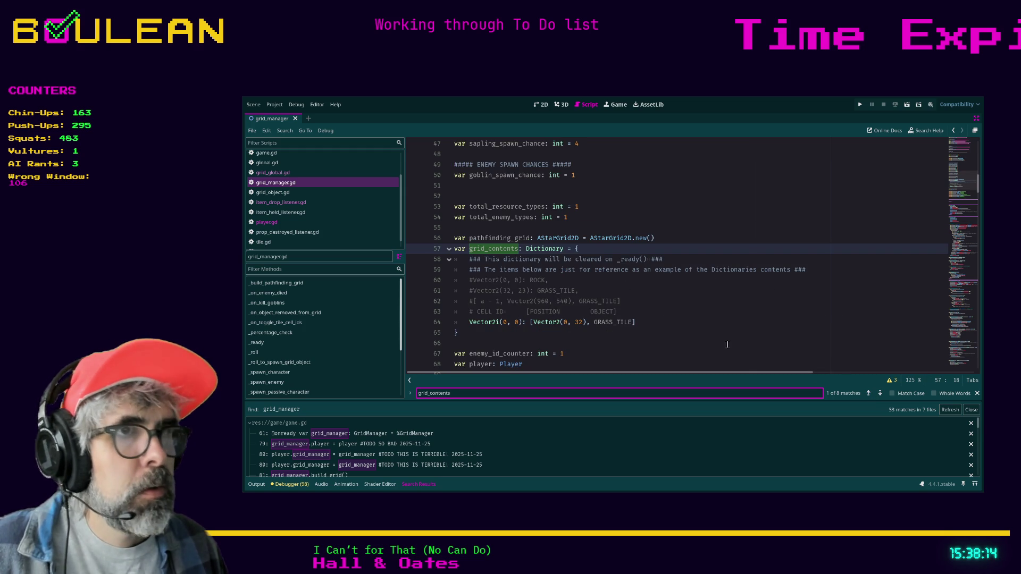
click(694, 298)
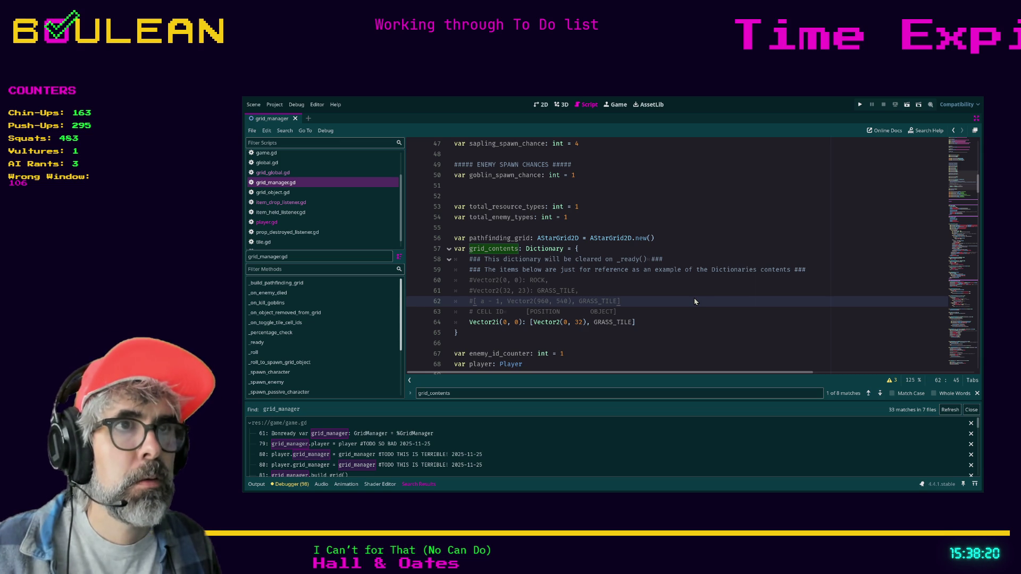
key(ctrl+shift+f)
key(Return)
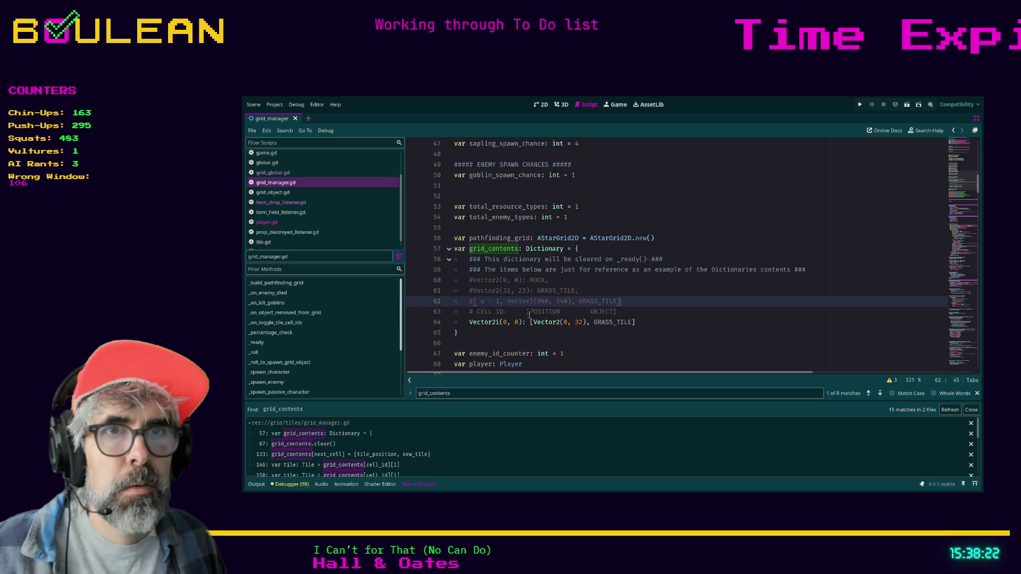
click(250, 423)
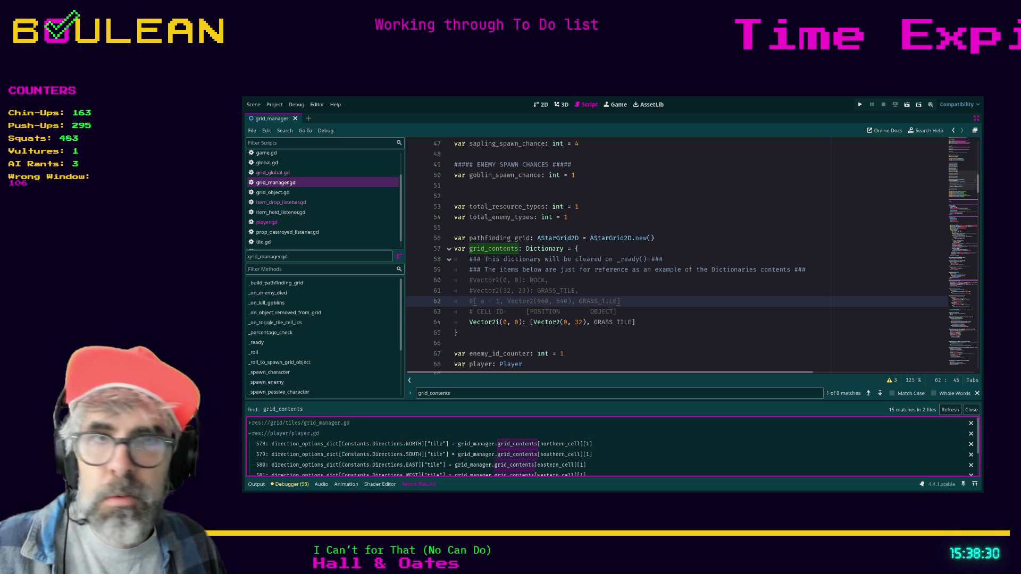
click(382, 444)
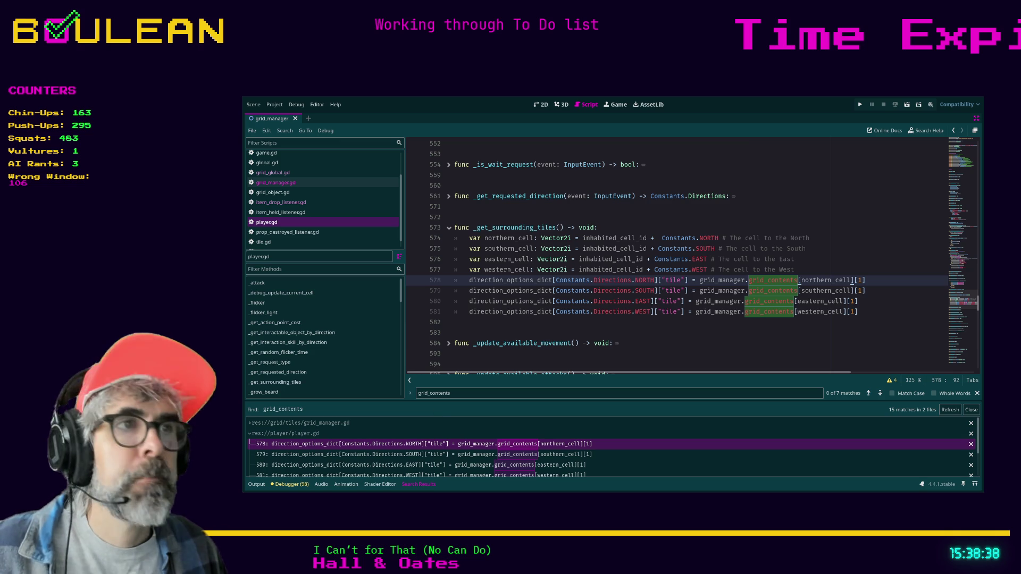
click(702, 323)
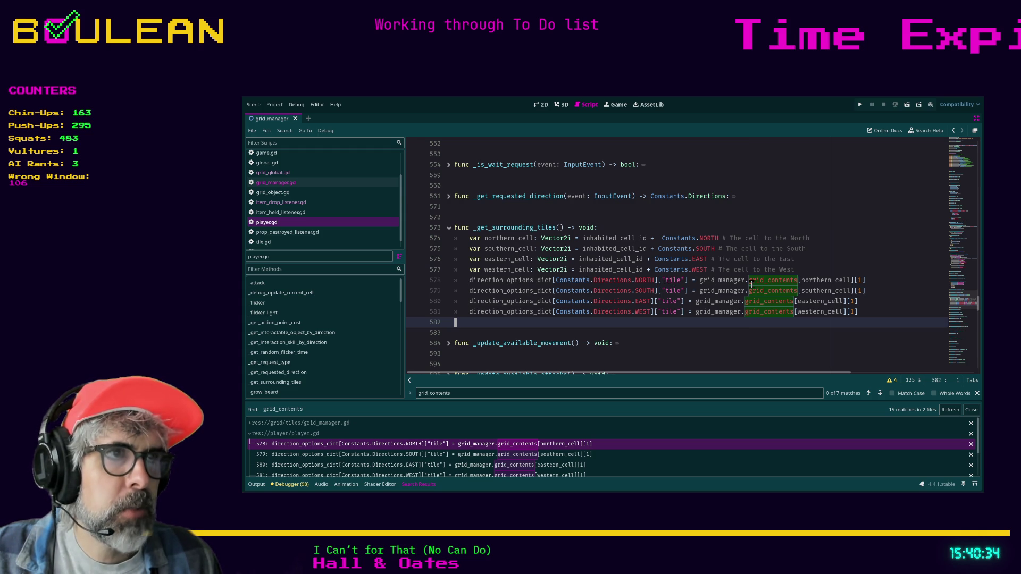
click(871, 282)
click(869, 281)
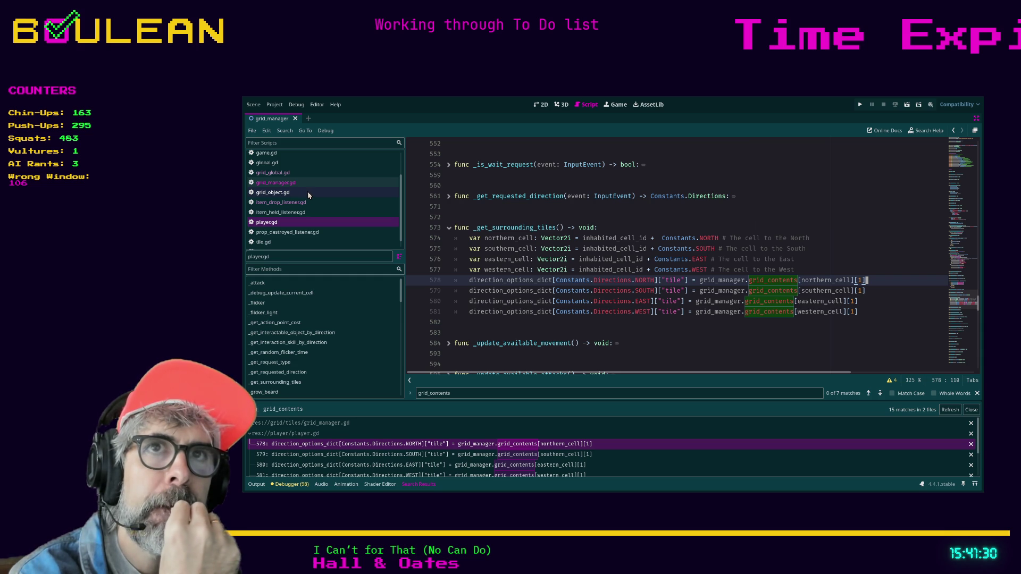
click(287, 174)
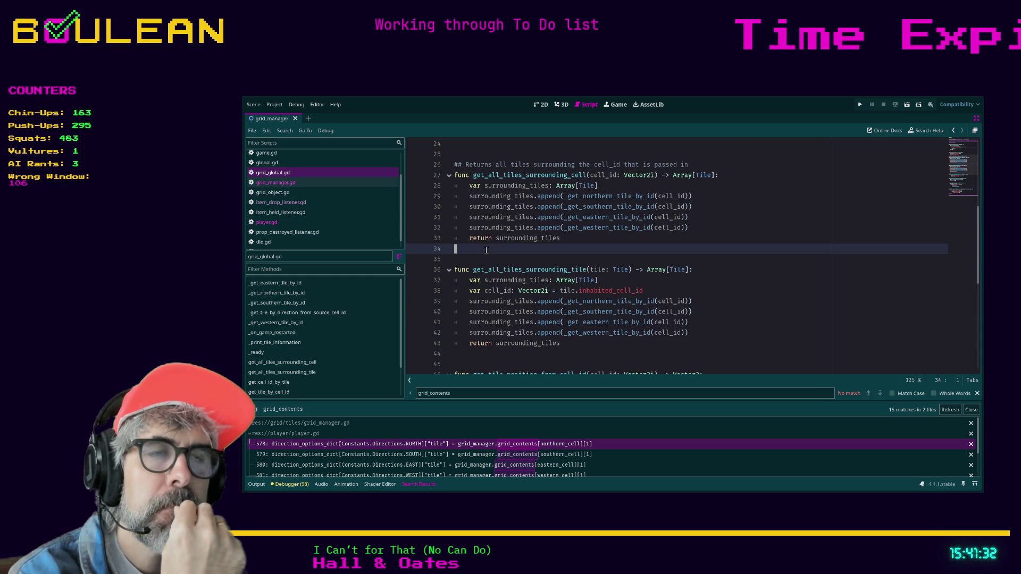
drag(715, 231, 466, 211)
scroll(585, 213, up, 1)
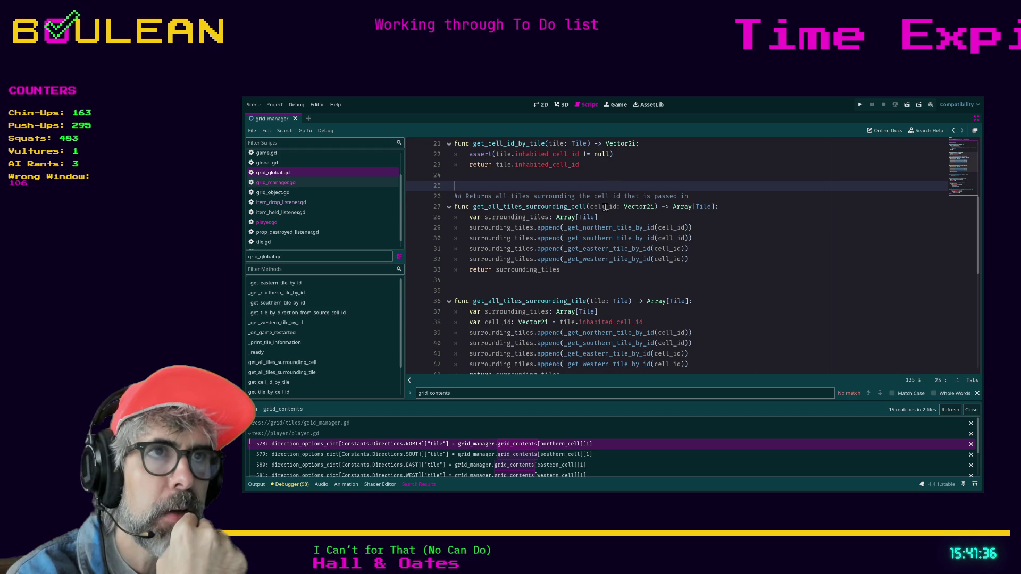
click(601, 217)
click(302, 180)
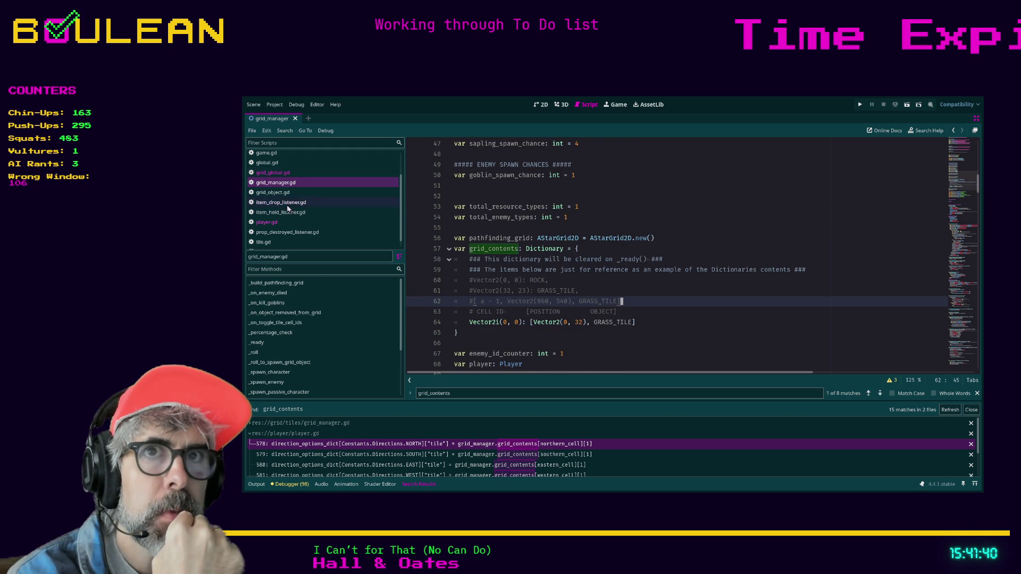
click(285, 223)
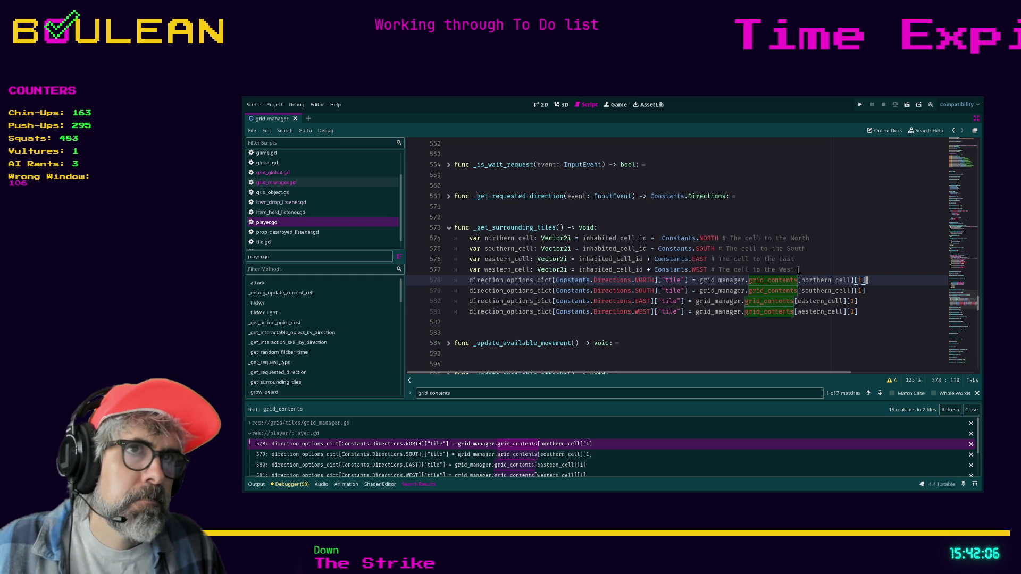
On line 582, declare surrounding_tiles: Array = GridGlobal.get_all_tiles_surrounding_cell(inhabited_cell_id)
click(627, 325)
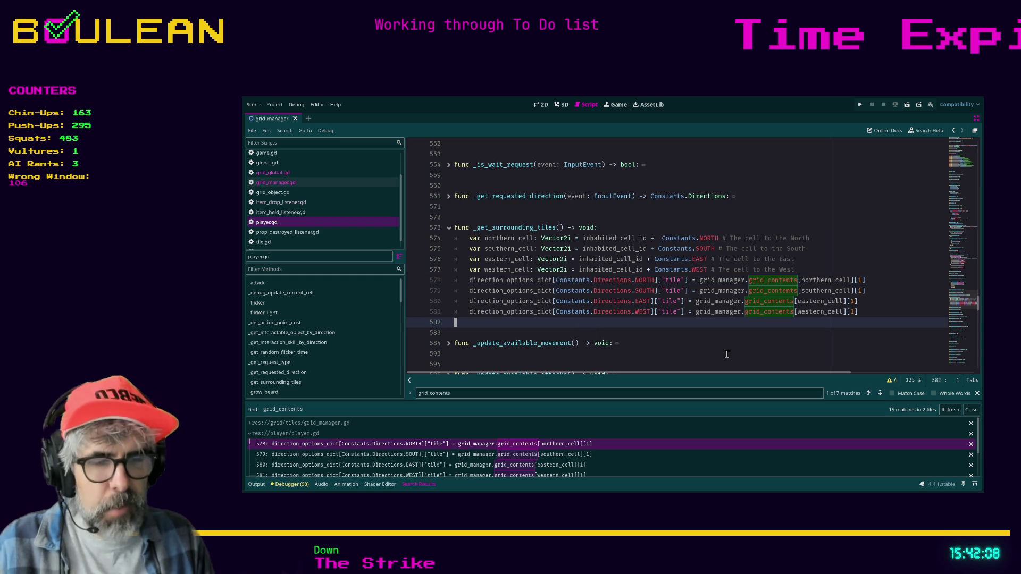
key(Tab)
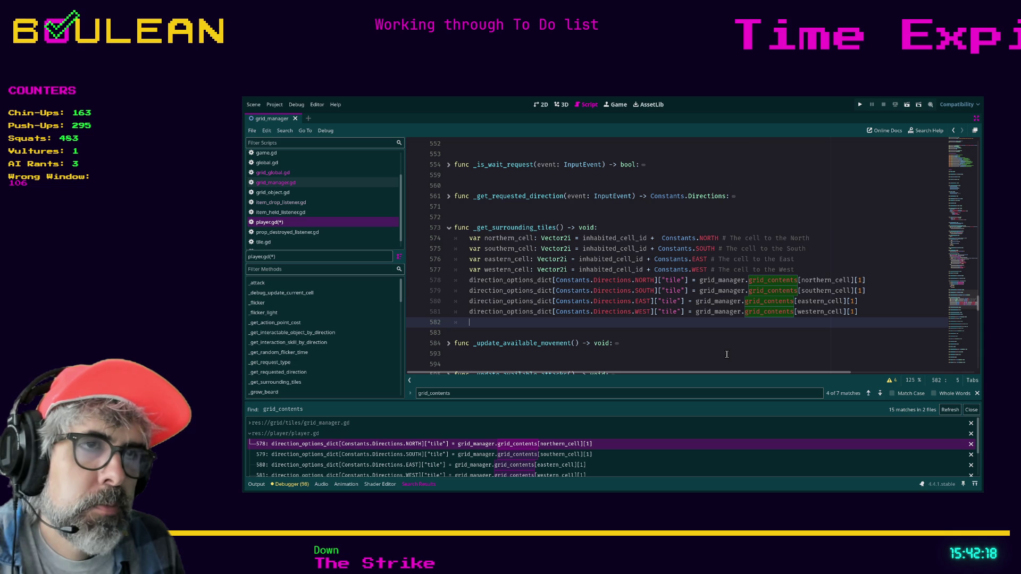
text(var surround)
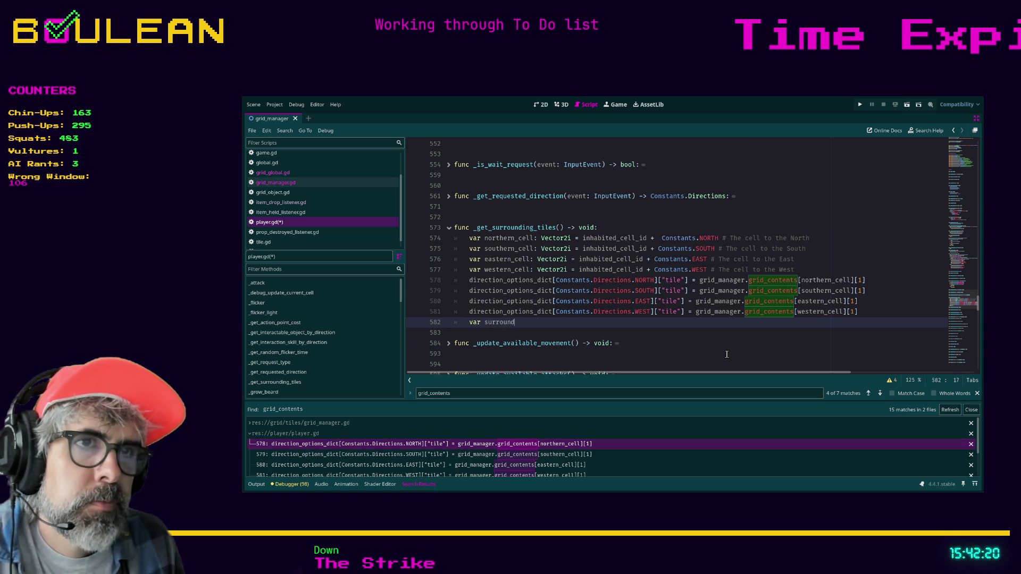
text(ing_tiles:)
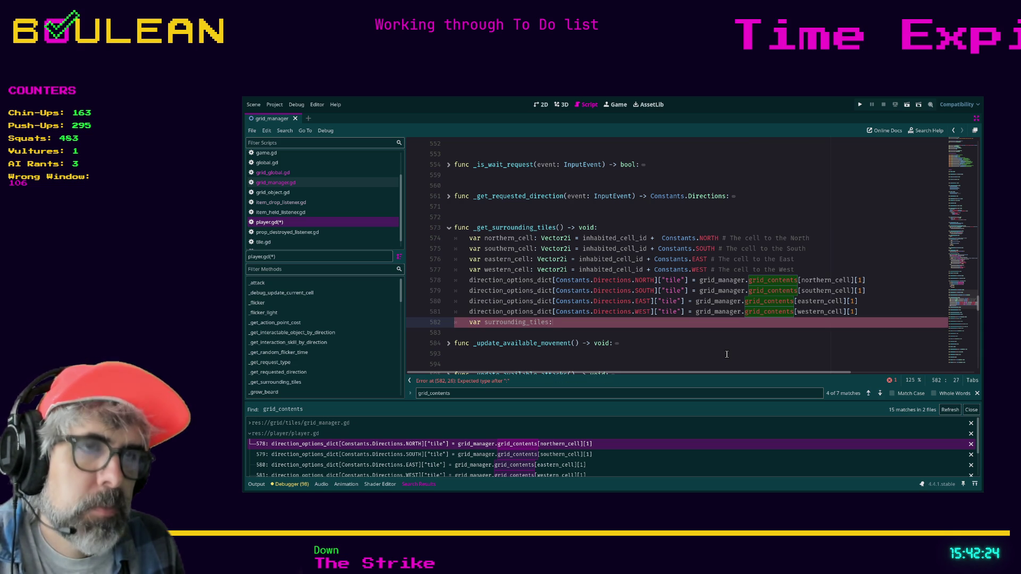
text( Array = )
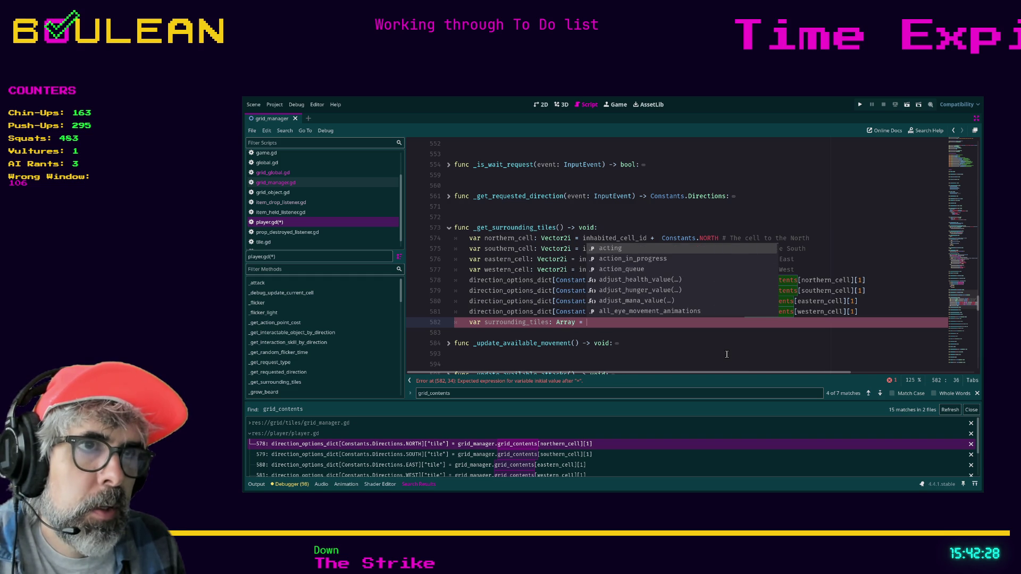
text(Gri)
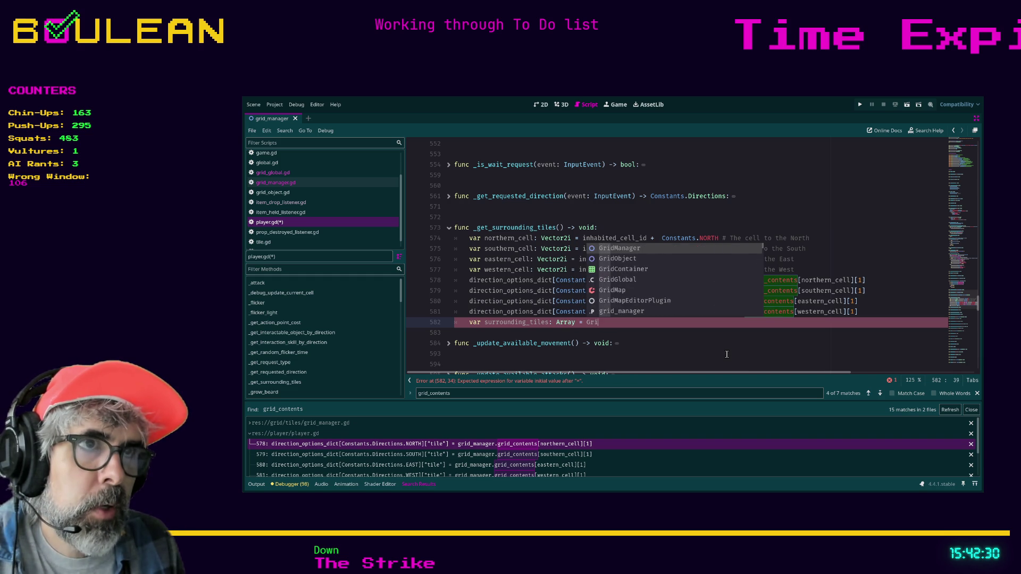
text(dGlobal.get)
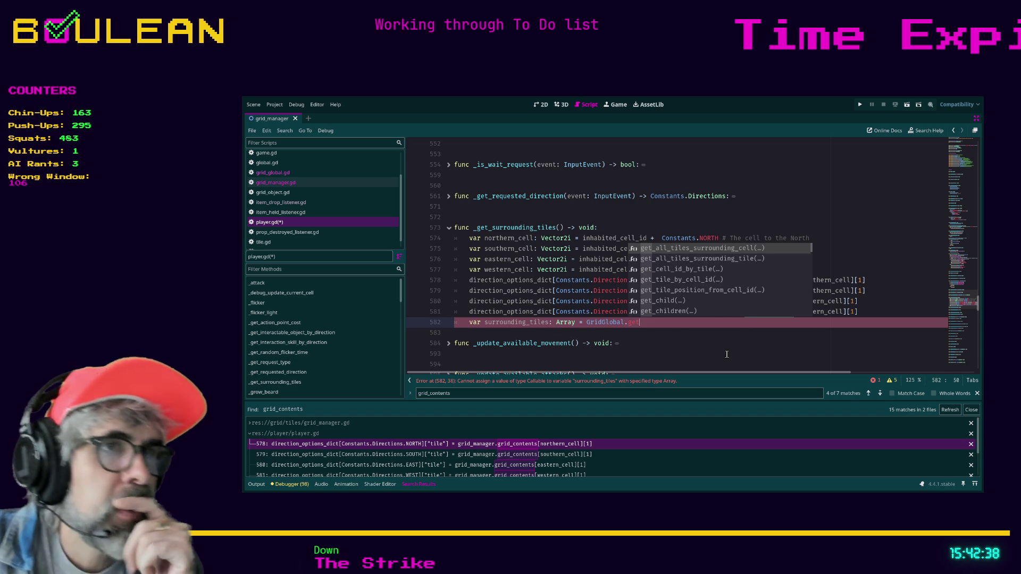
key(Return)
text(injabi)
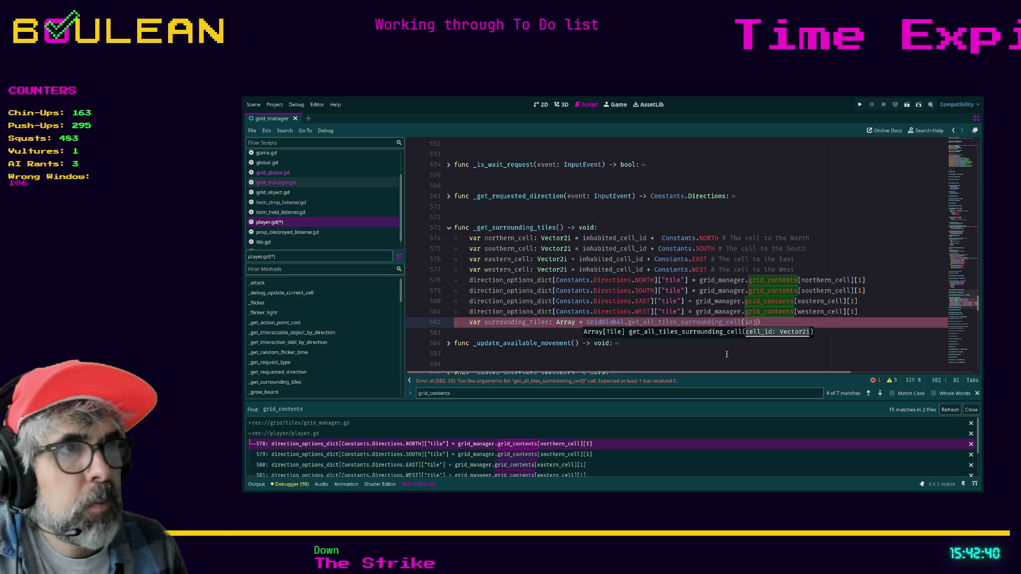
text(te)
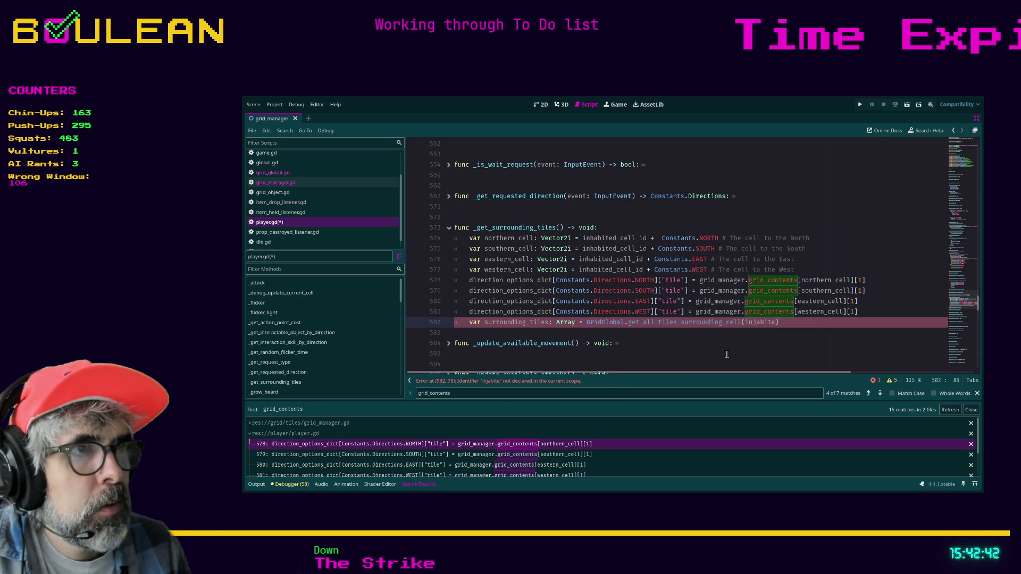
key(BackSpace)
key(BackSpace)
key(BackSpace)
text(inhab)
key(Return)
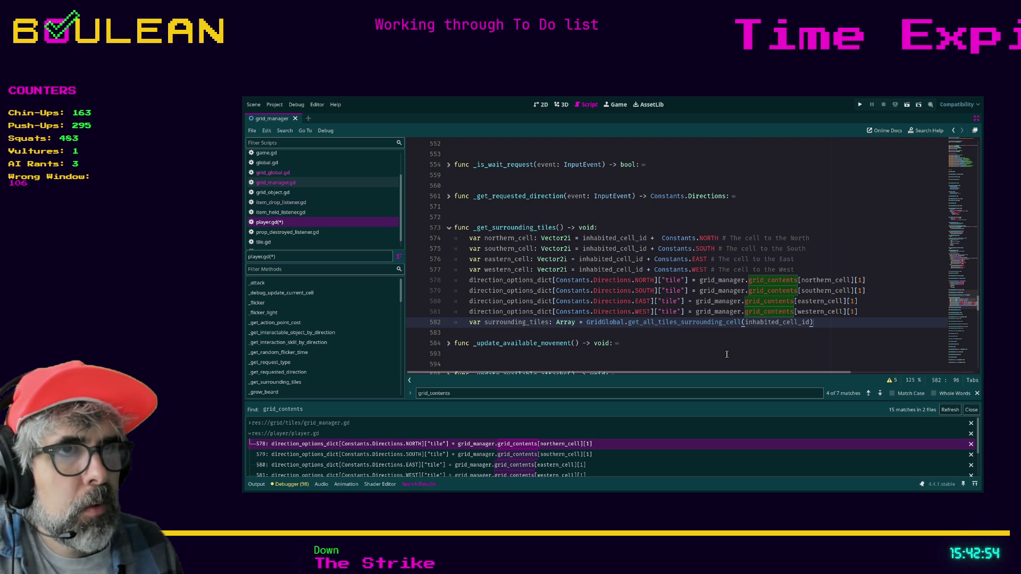
key(Return)
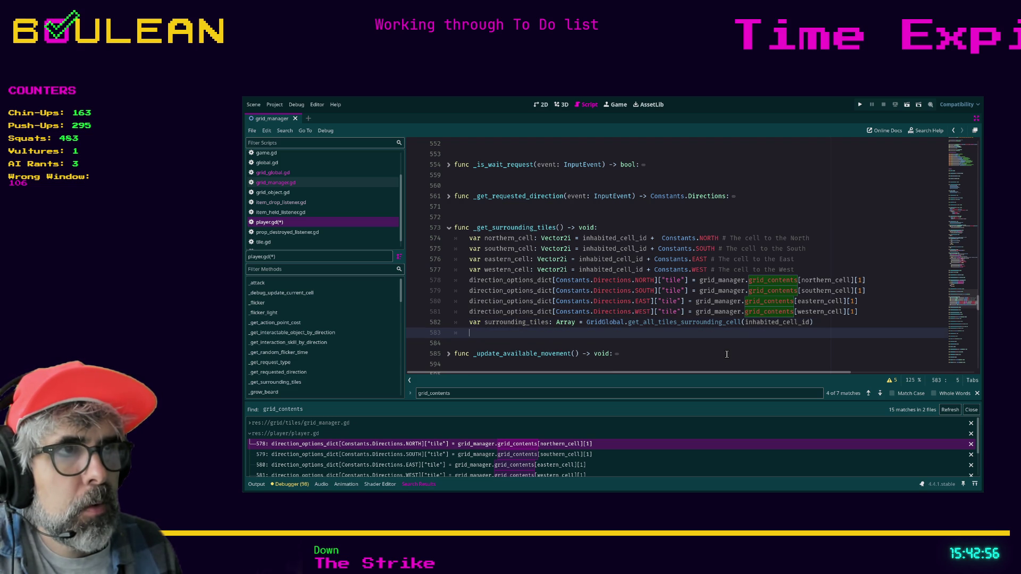
Add a 'for tile: Tile in surrounding_tiles:' loop below the surrounding_tiles declaration
text(for tile in surroundi)
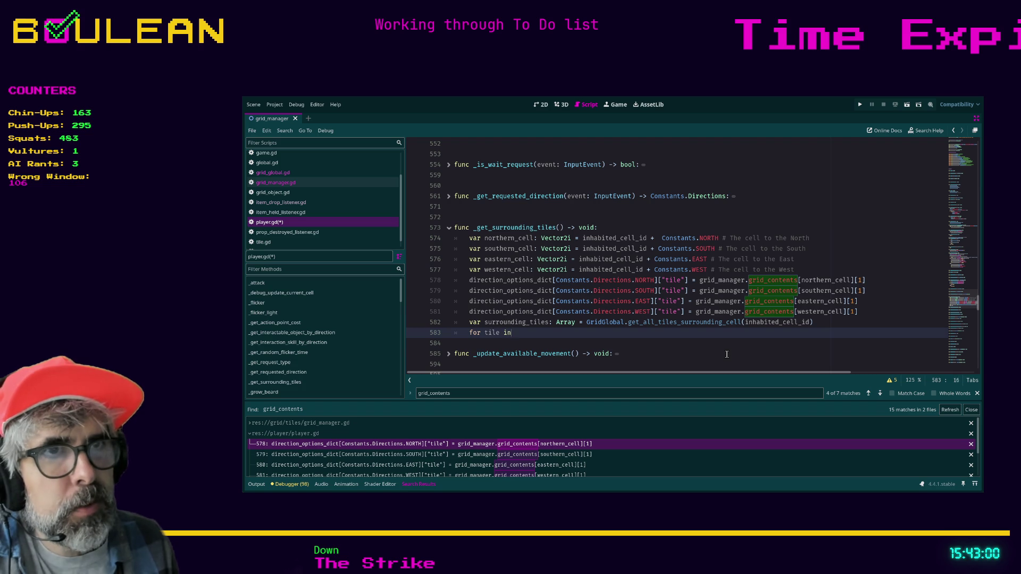
text(ng_t)
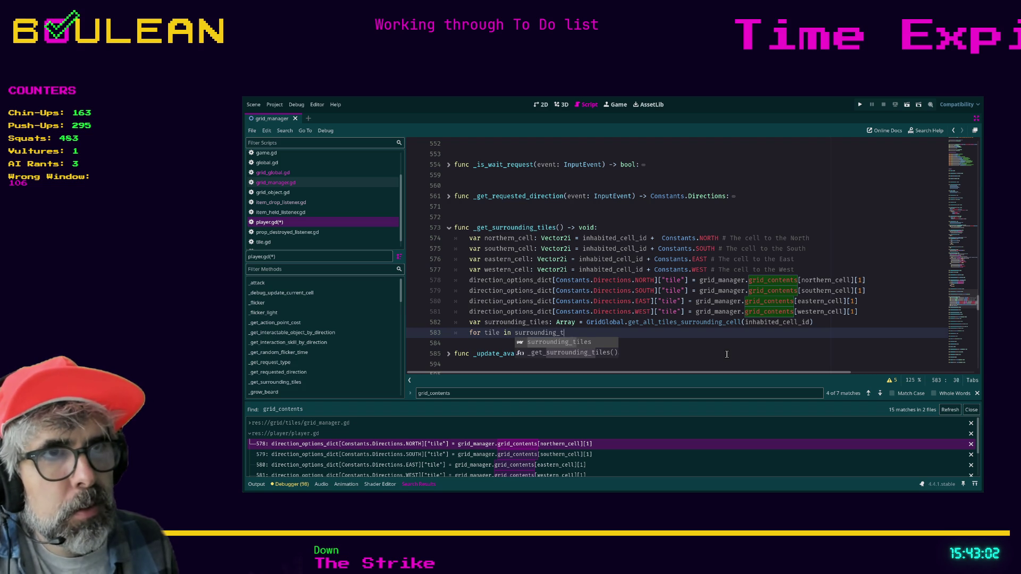
text(iles:)
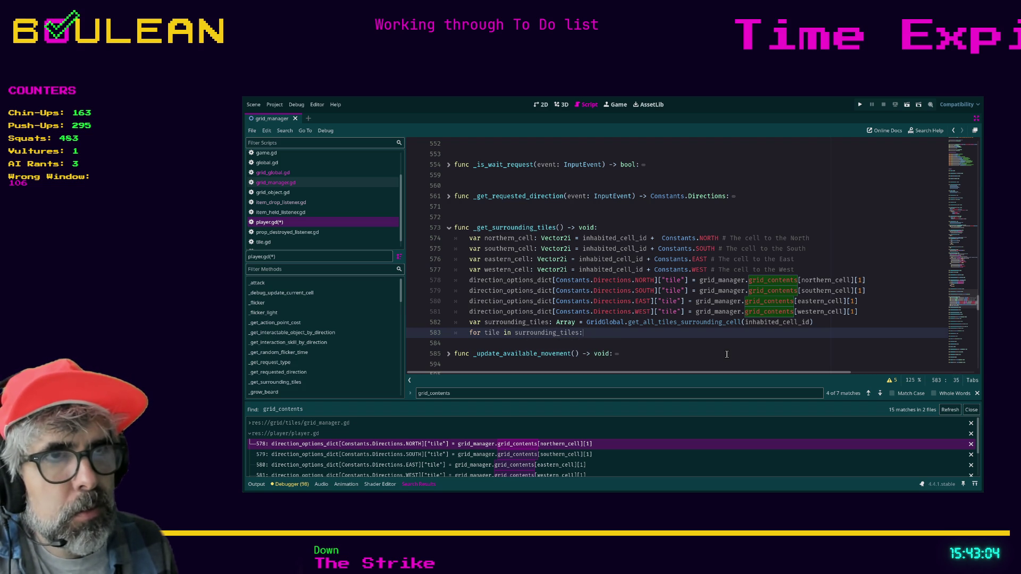
key(Return)
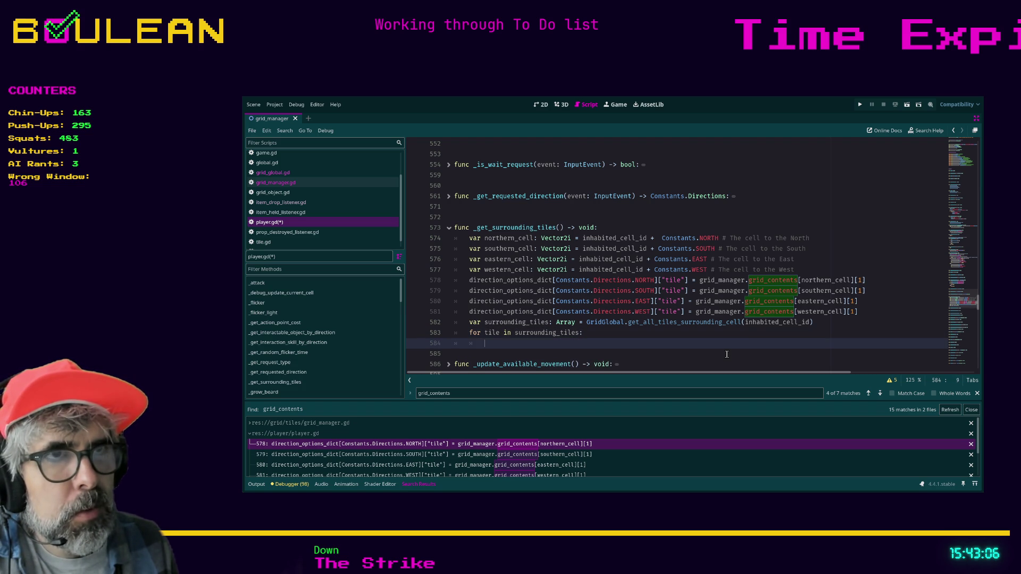
text(if tile)
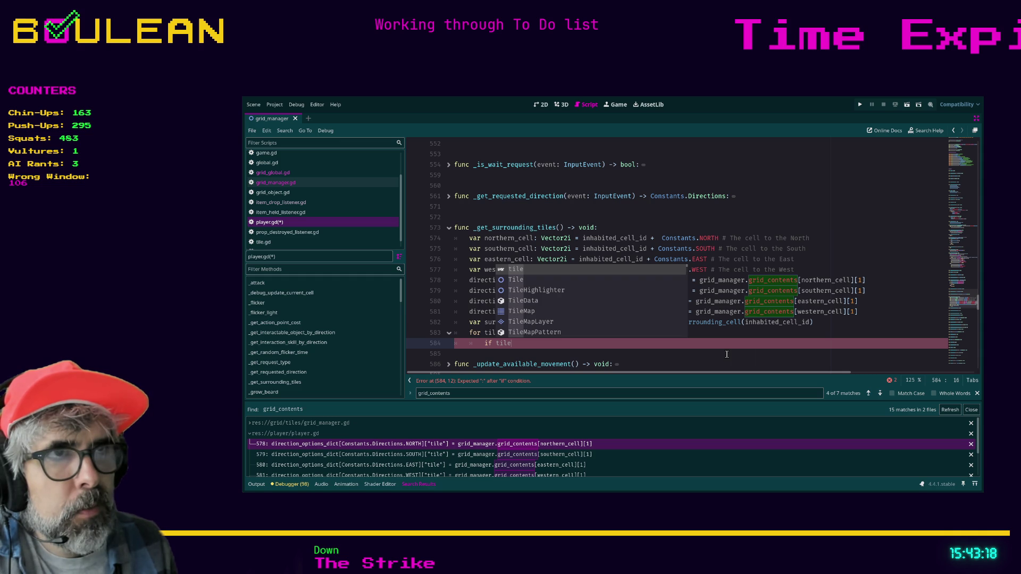
text(.inh)
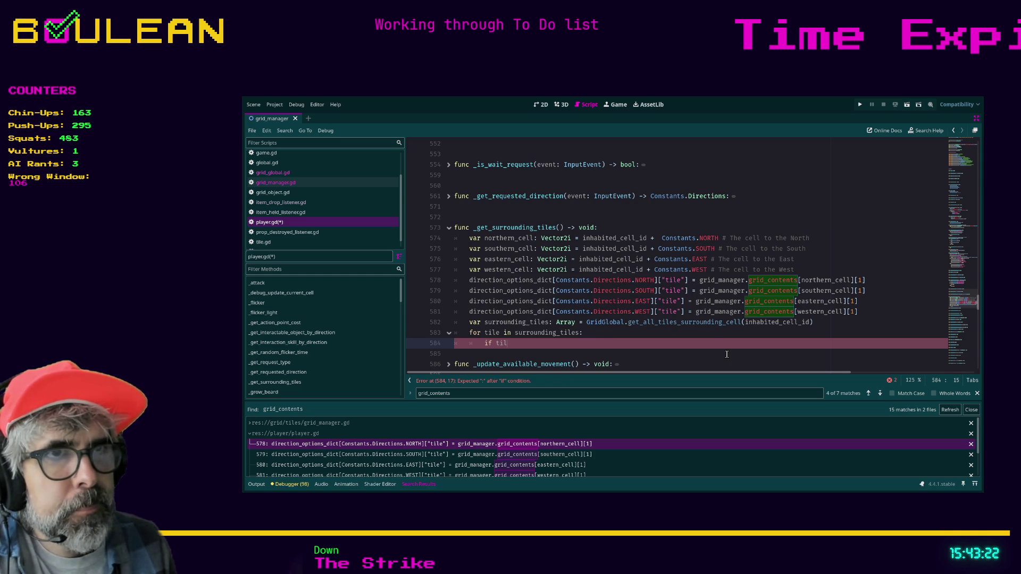
key(BackSpace)
key(BackSpace)
key(BackSpace)
key(Up)
text(:ti)
key(BackSpace)
key(BackSpace)
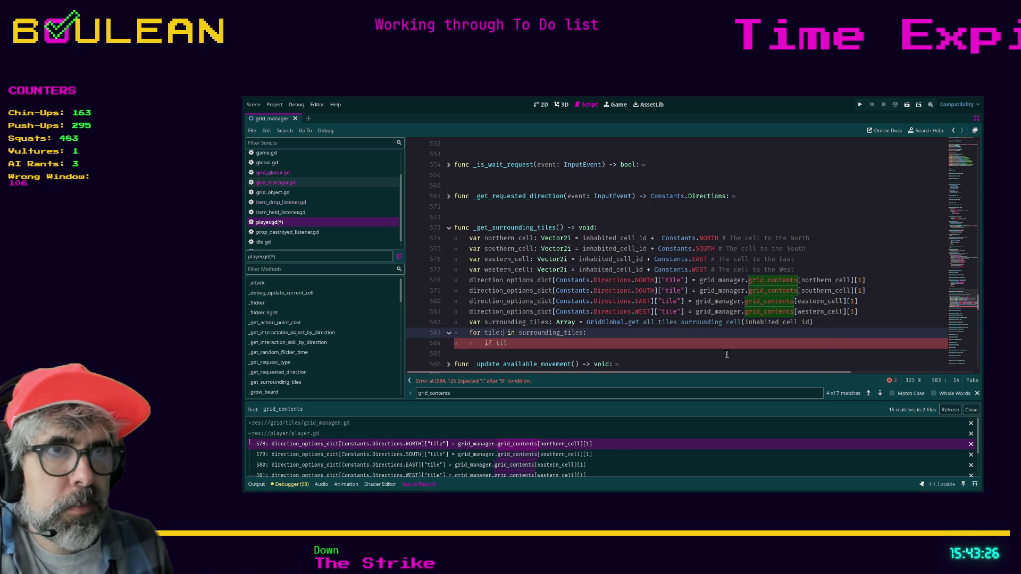
text(Tile)
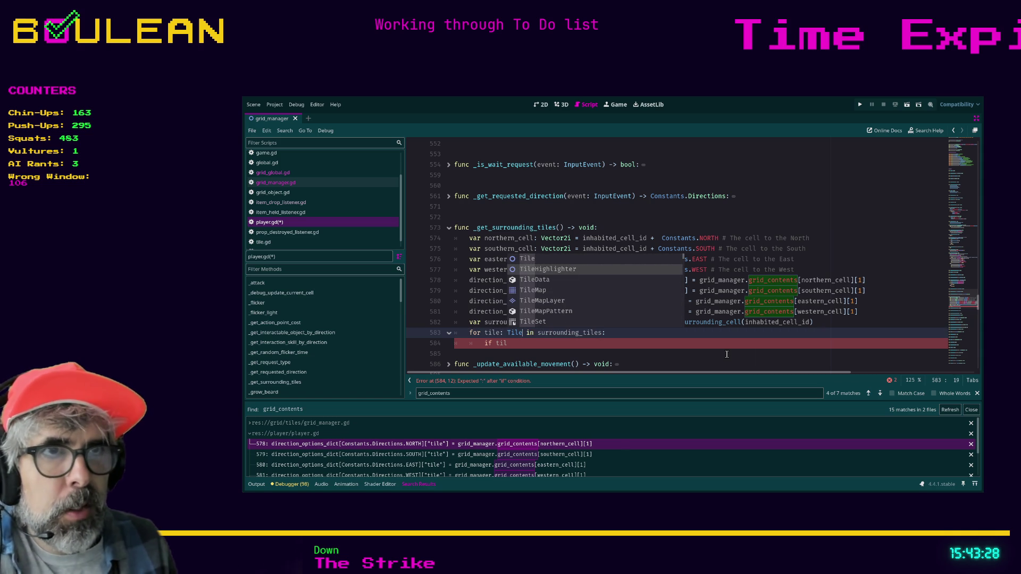
key(Escape)
key(Down)
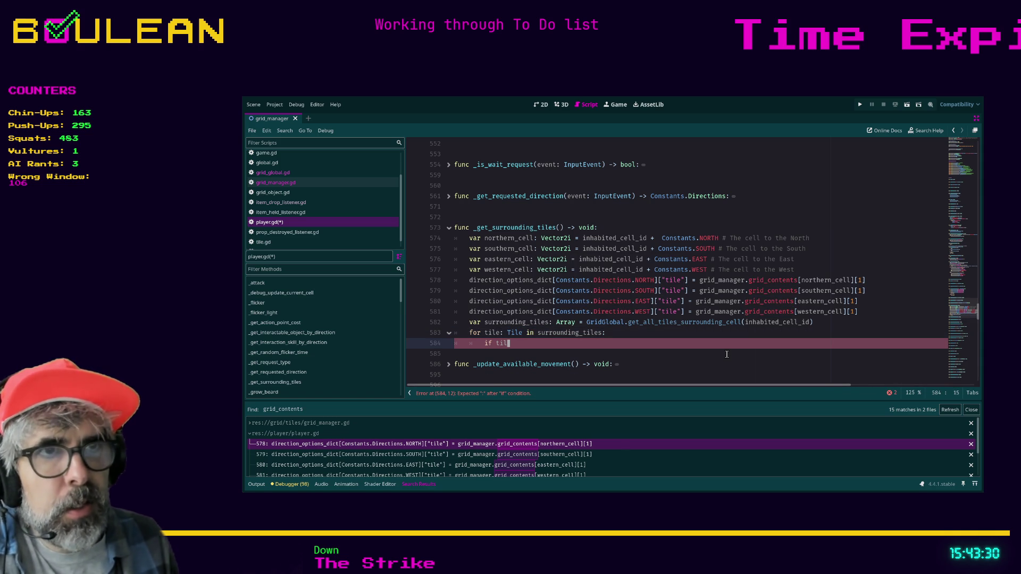
Inside the loop, write the check 'if tile.inhabited_cell_id == inhabited_cell_id + Constants.NORTH:'
text(e)
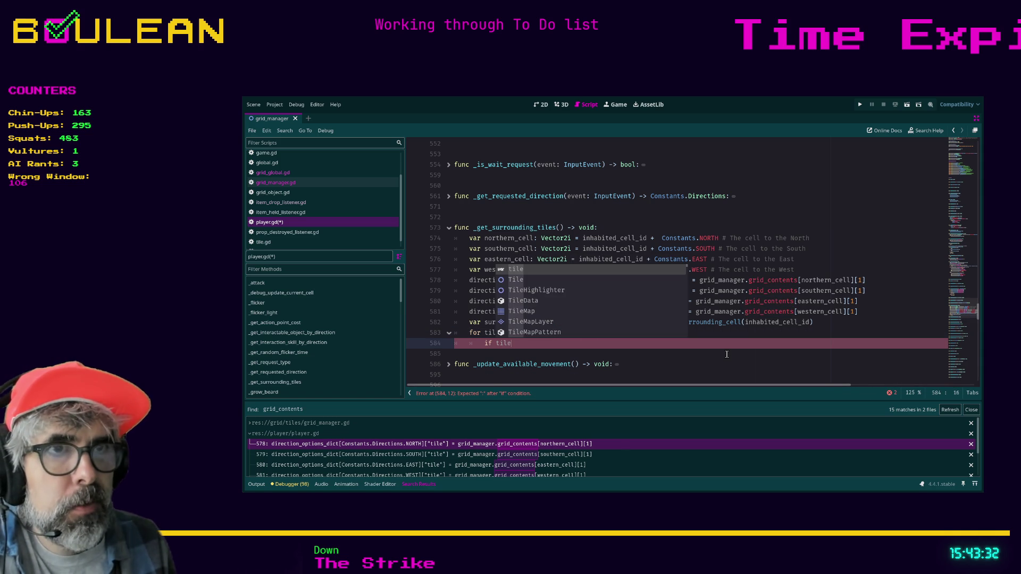
text(.inh)
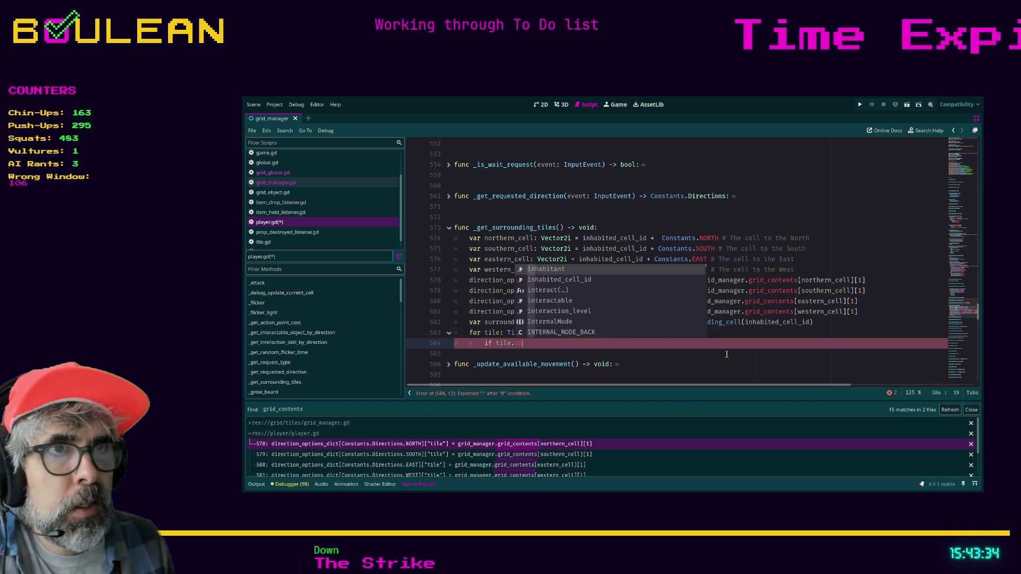
key(Down)
key(Return)
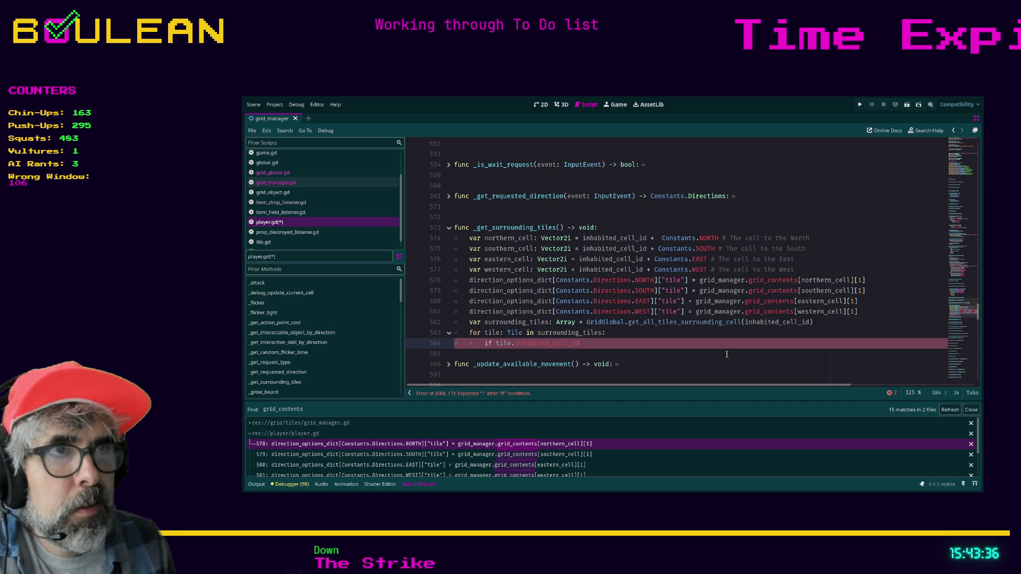
text( == inh)
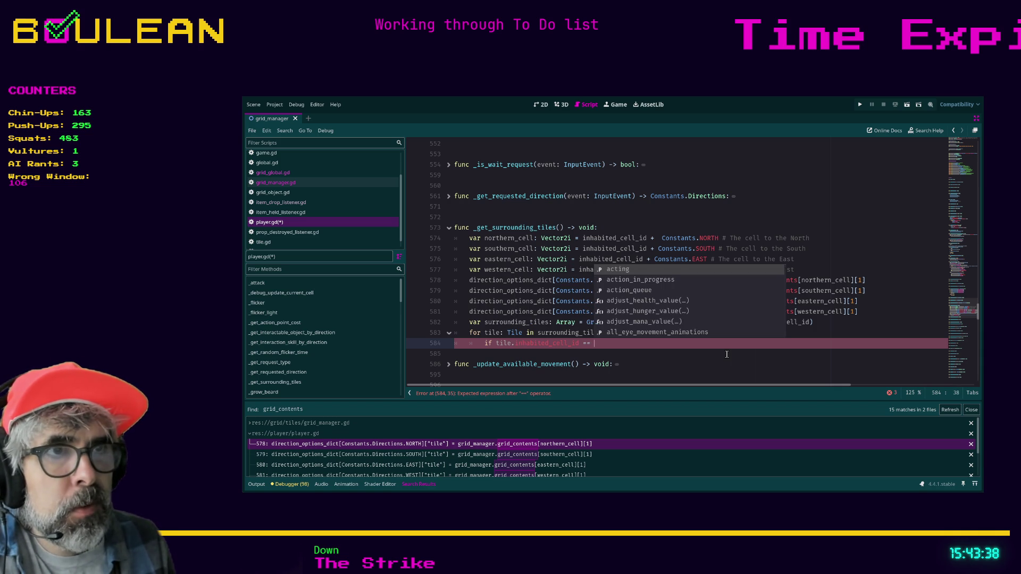
key(Return)
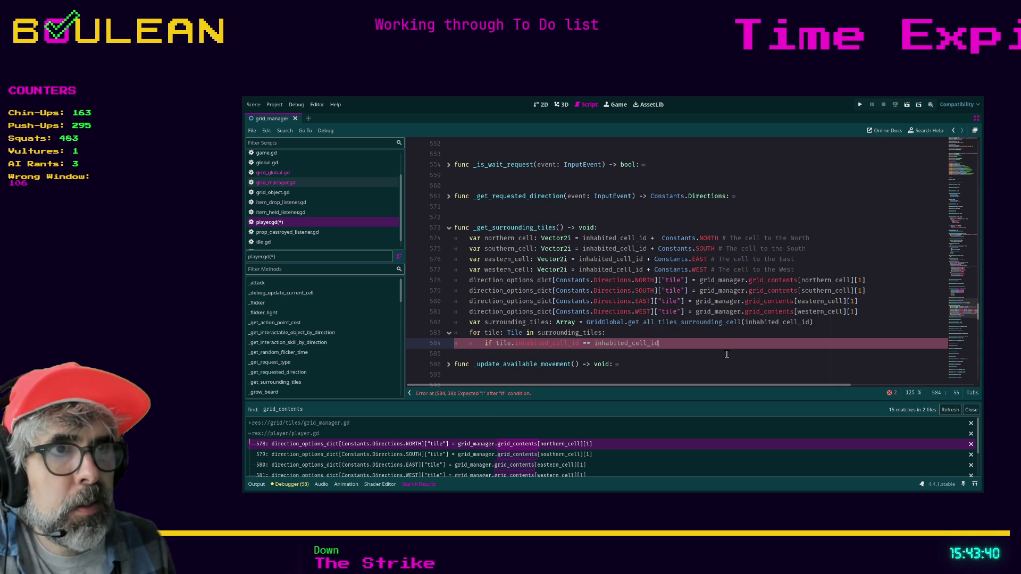
text(+ Consta)
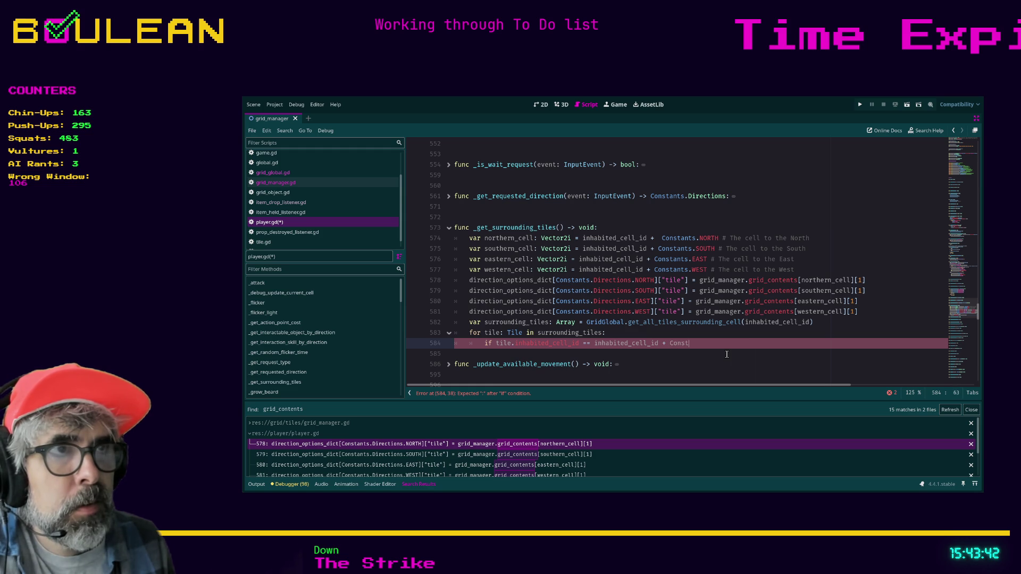
key(Return)
text(.NORTH:)
key(Return)
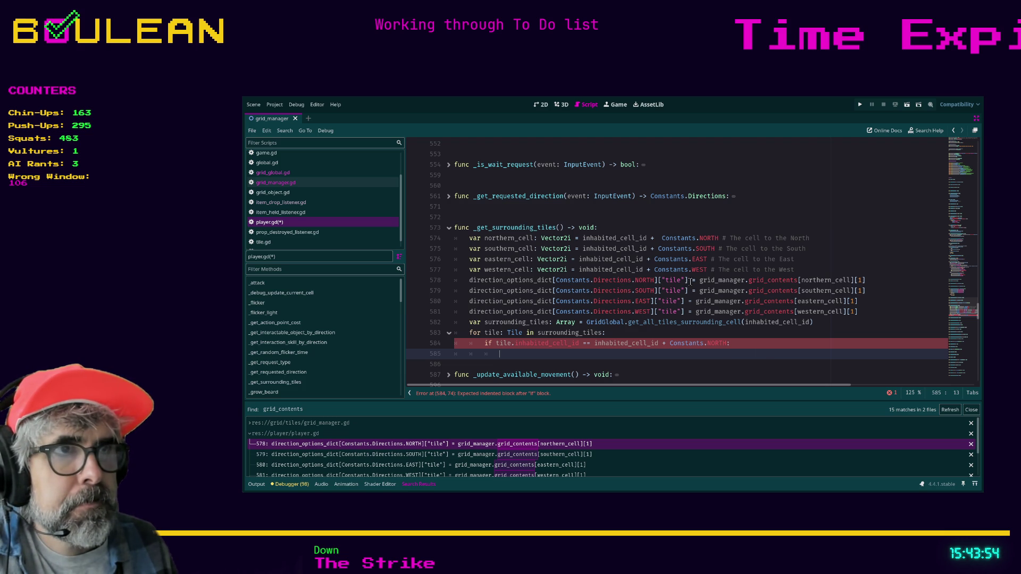
Under the north check, assign tile to the NORTH entry's "tile" in direction_options_dict
drag(688, 281, 469, 280)
key(ctrl+c)
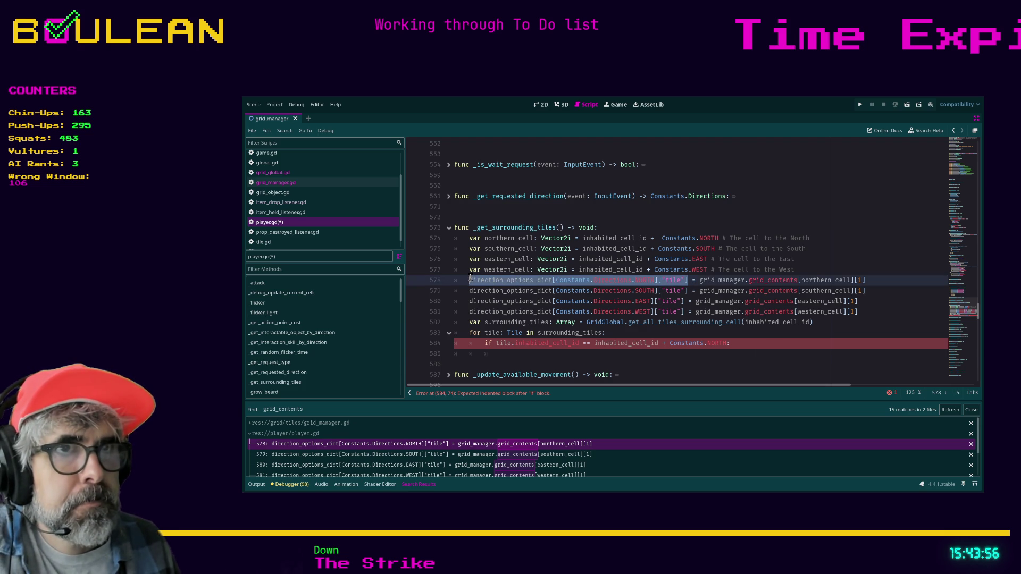
click(520, 353)
key(ctrl+v)
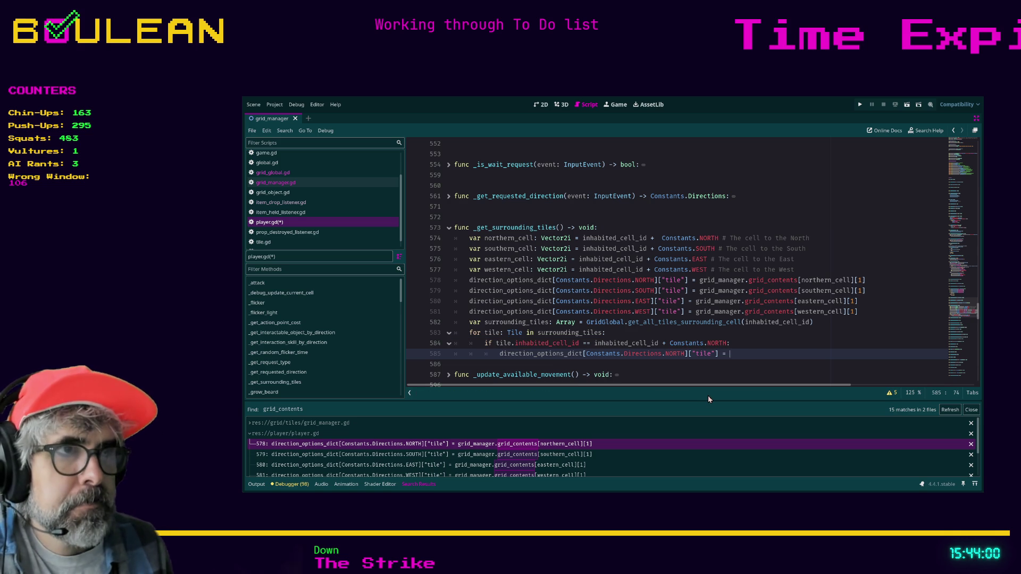
text(= tile)
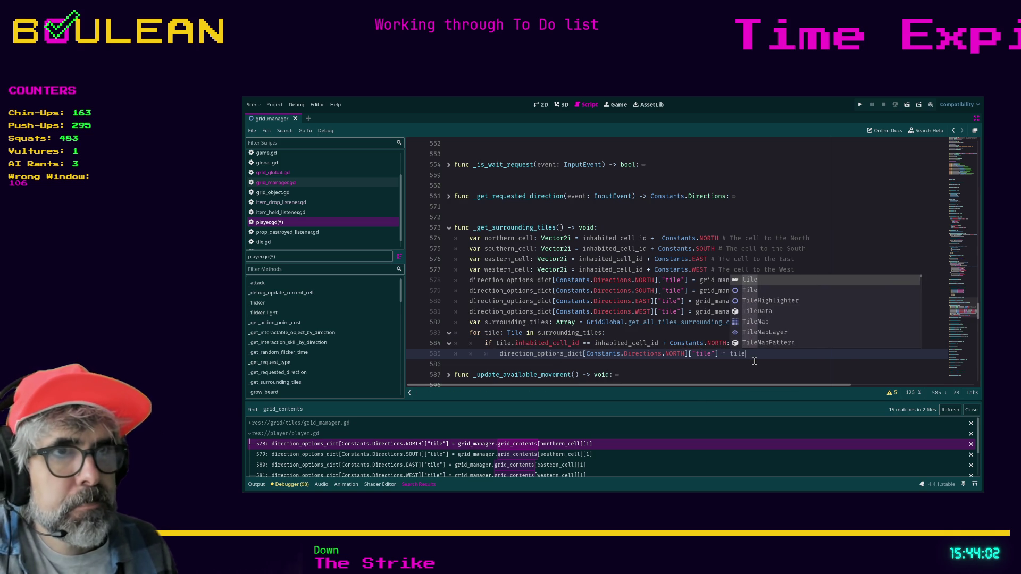
key(Escape)
key(Return)
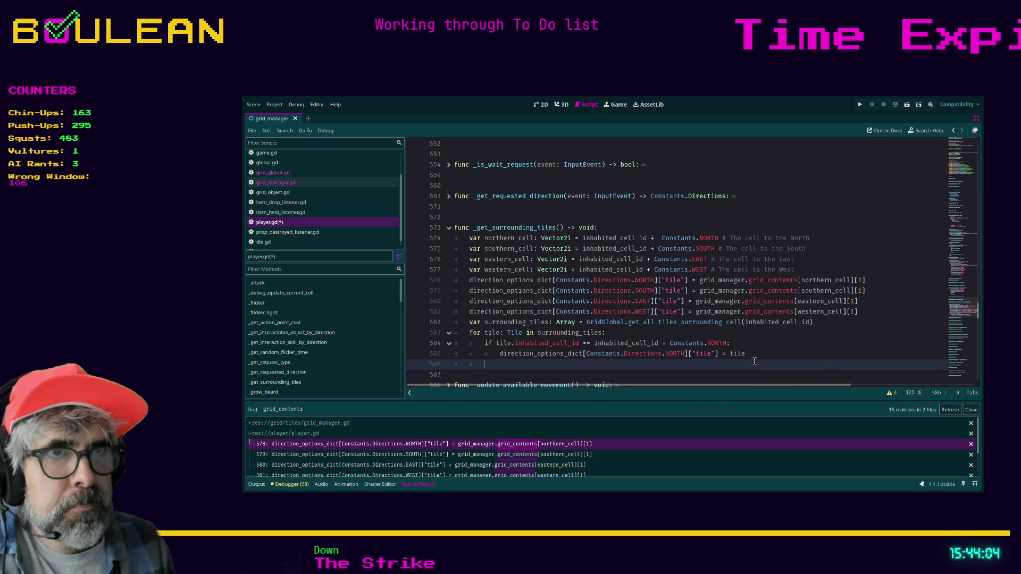
text(elif)
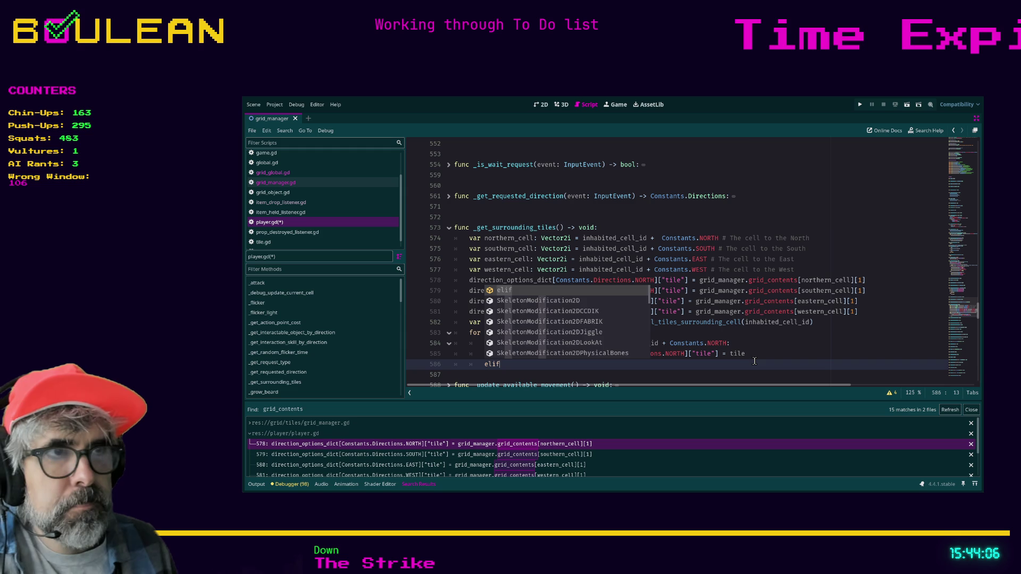
key(Escape)
drag(740, 344, 484, 346)
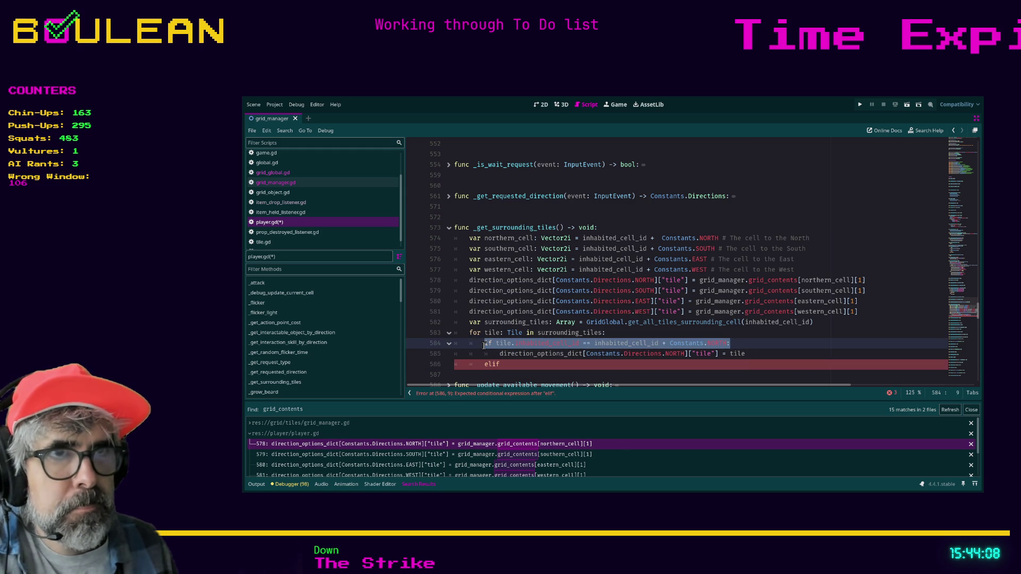
Copy the NORTH condition onto the elif line and duplicate it into three more checks
key(ctrl+c)
double_click(491, 365)
key(ctrl+v)
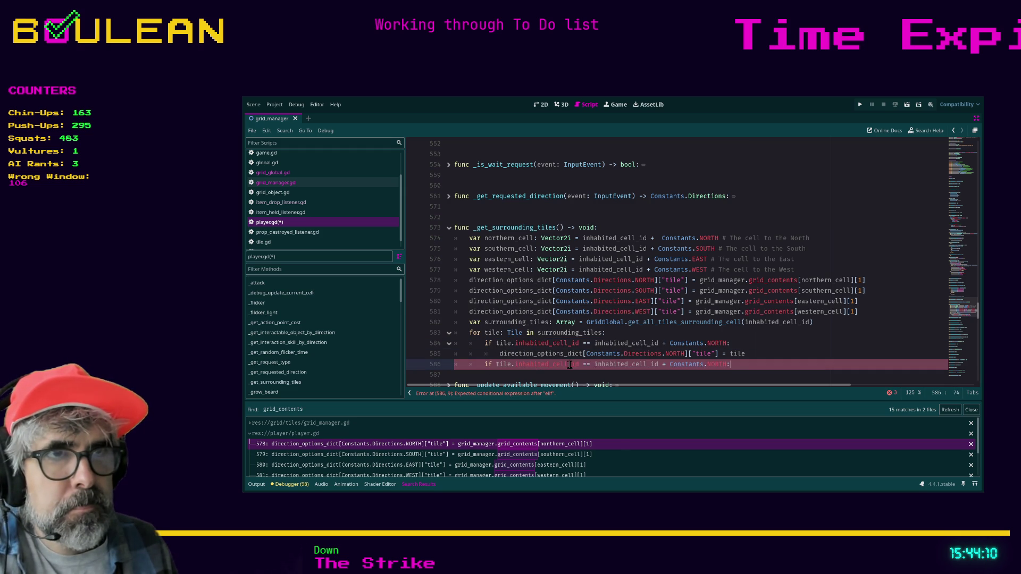
key(ctrl+shift+d)
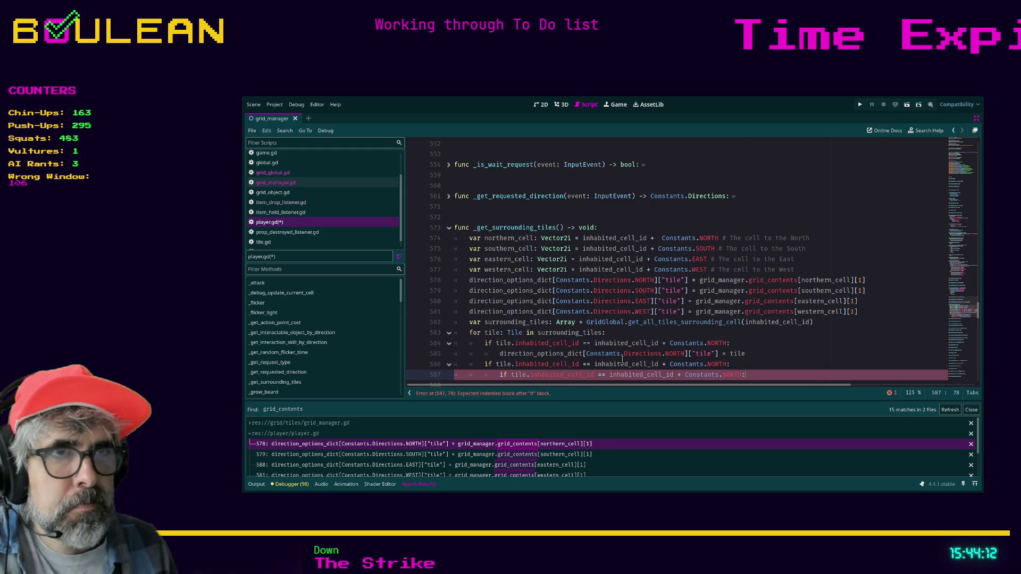
key(ctrl+shift+d)
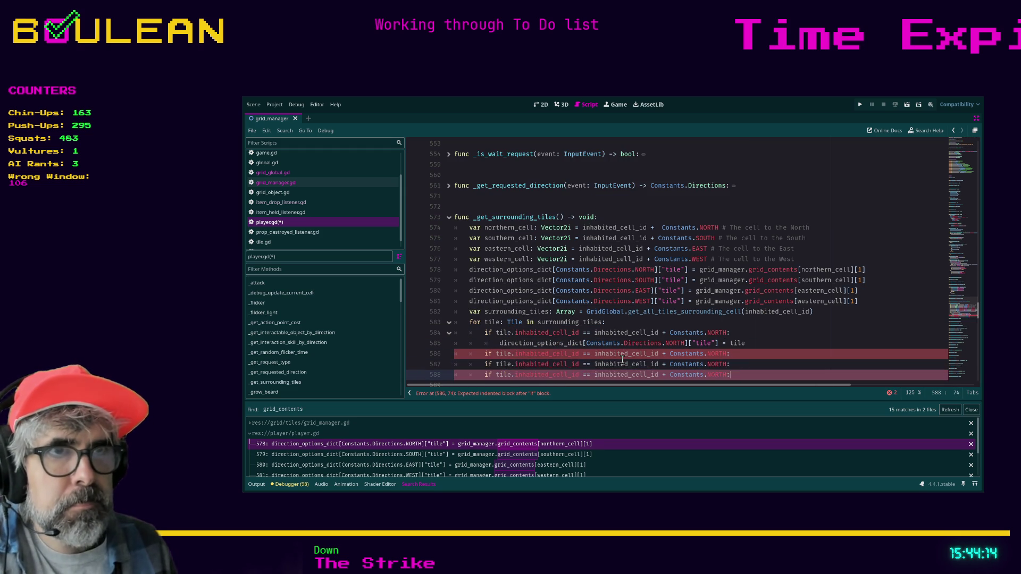
Change the duplicated checks' directions to SOUTH, EAST and WEST
double_click(718, 355)
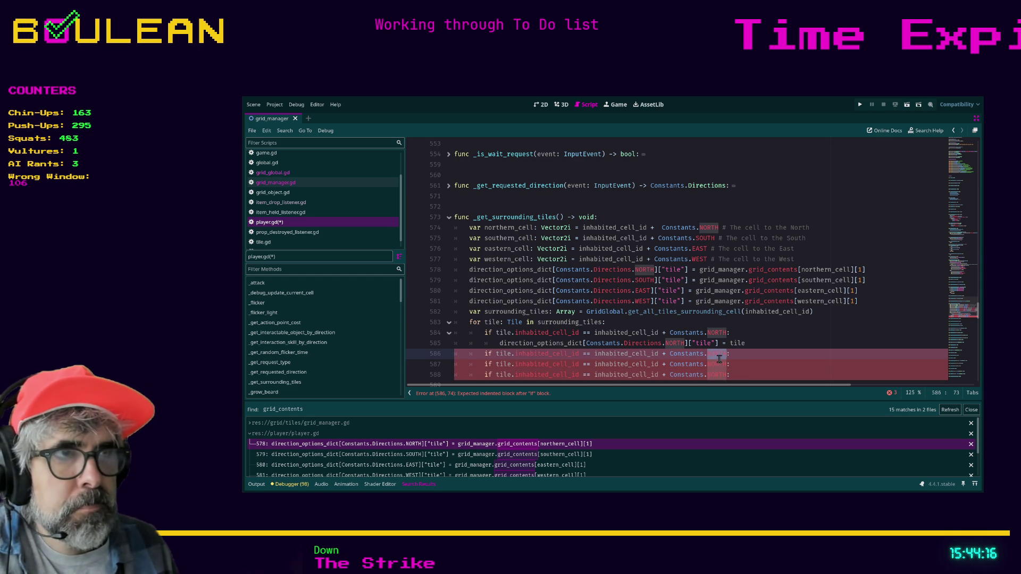
text(SOUTH)
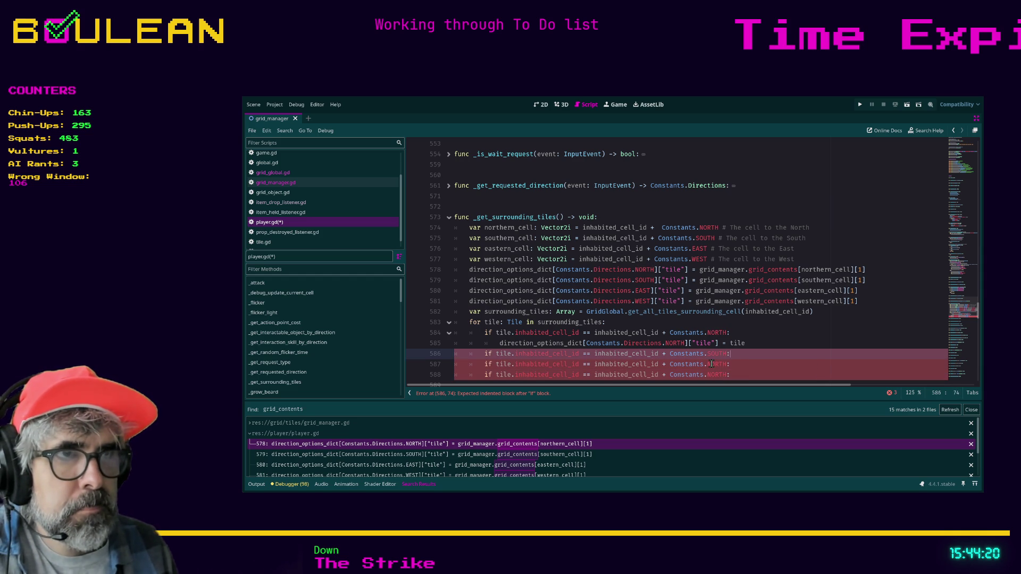
key(Return)
key(Down)
key(Left)
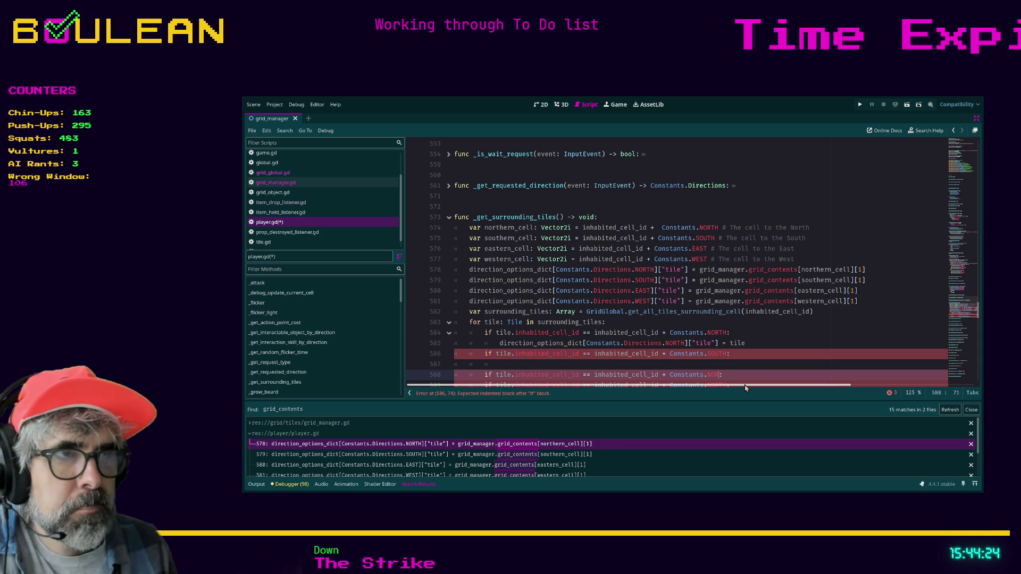
text(ST)
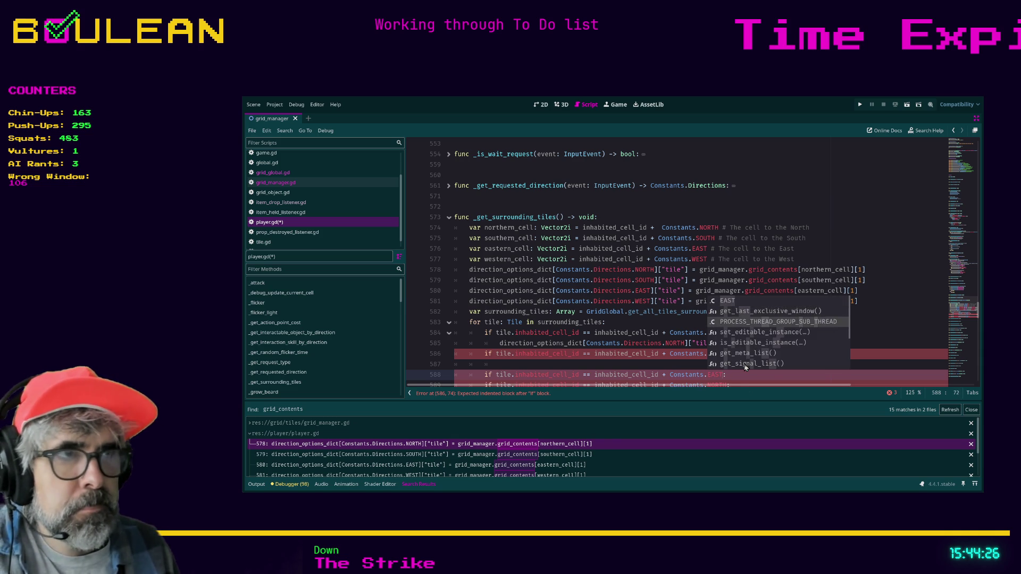
key(Return)
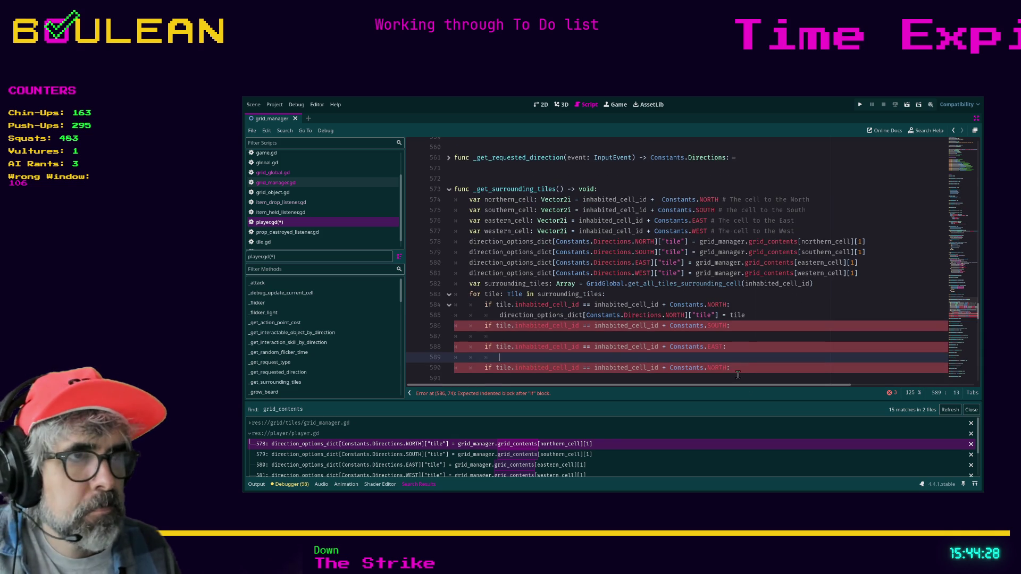
double_click(715, 371)
text(WEST)
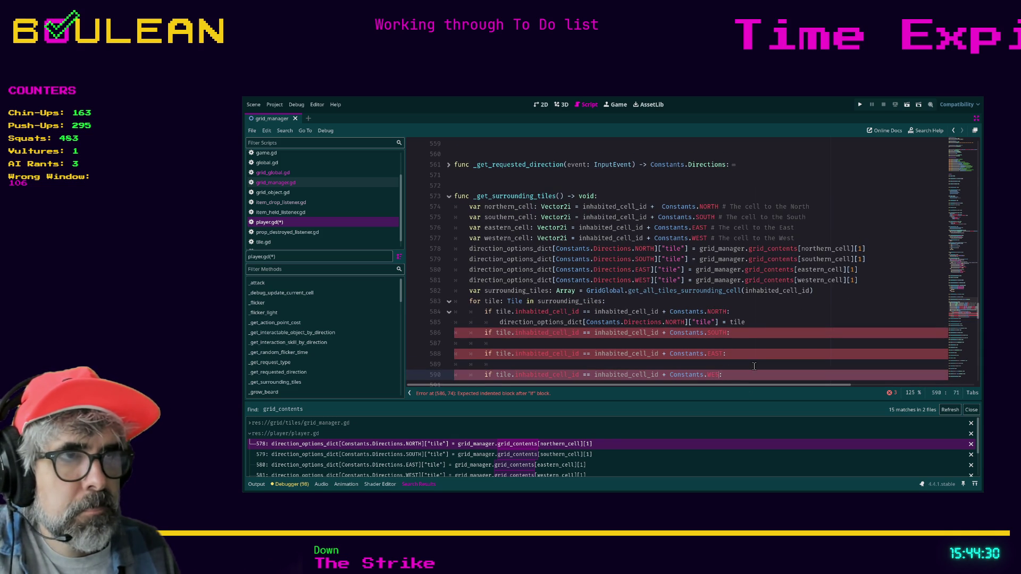
Put the direction_options_dict[...]["tile"] = tile assignment under the SOUTH, EAST and WEST checks
click(753, 322)
drag(752, 322, 496, 324)
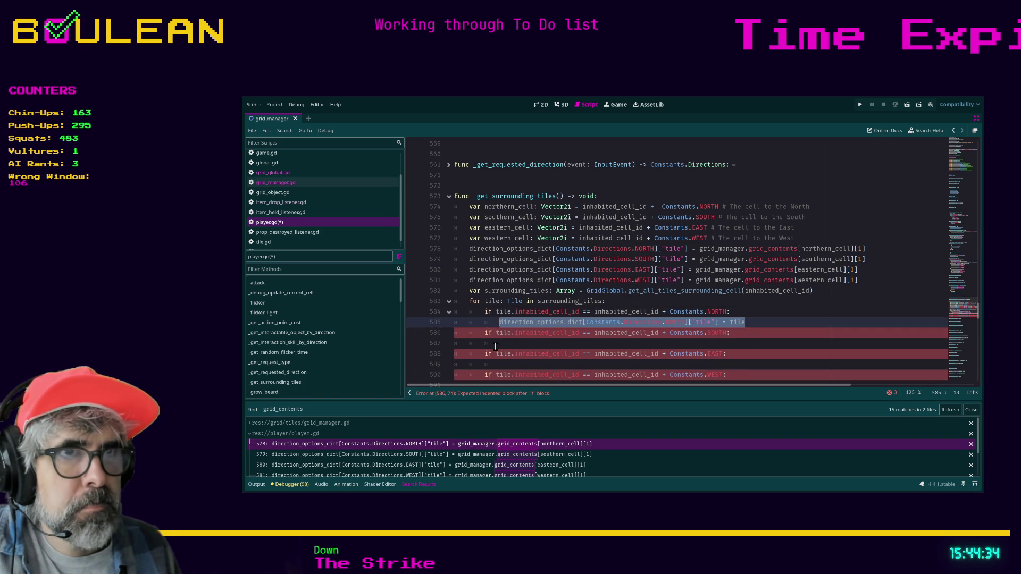
key(ctrl+c)
click(495, 343)
key(ctrl+v)
key(Down)
key(Down)
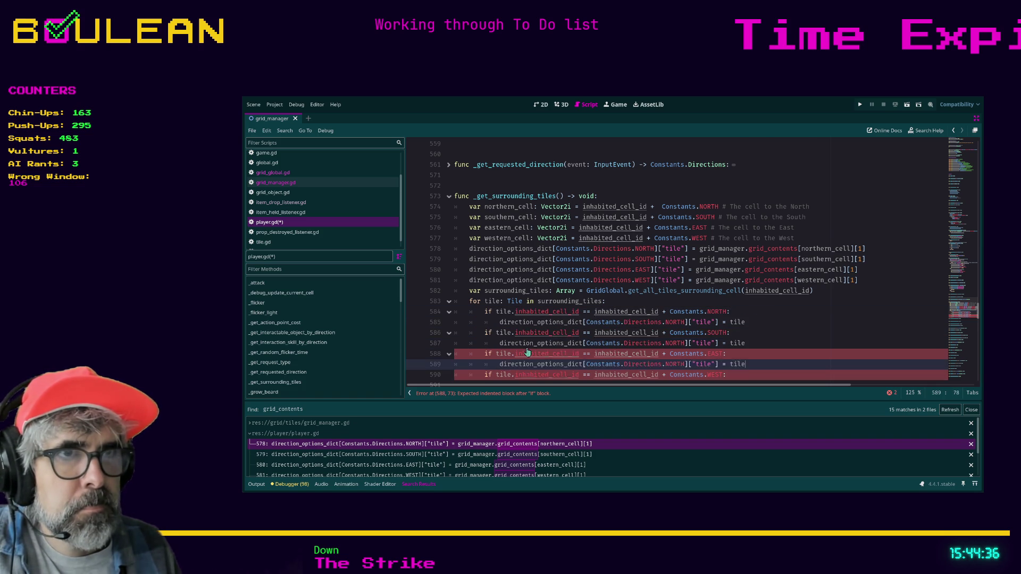
scroll(523, 356, down, 2)
key(ctrl+v)
key(Down)
key(Down)
key(ctrl+v)
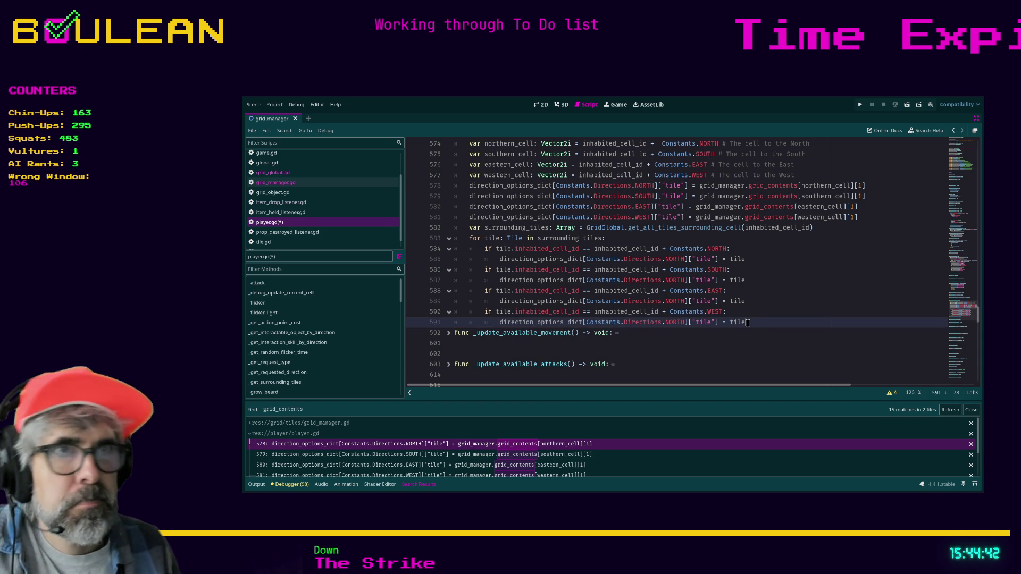
key(Return)
key(BackSpace)
key(BackSpace)
key(Return)
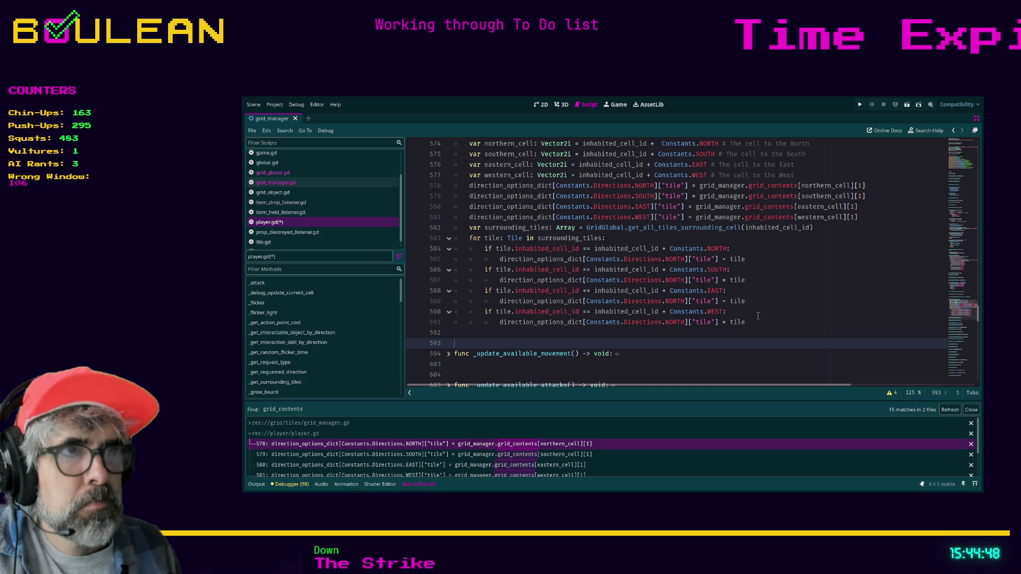
Change the SOUTH and EAST branch assignments from the NORTH entry to SOUTH and EAST
double_click(675, 280)
text(SOUTH)
key(Down)
double_click(669, 302)
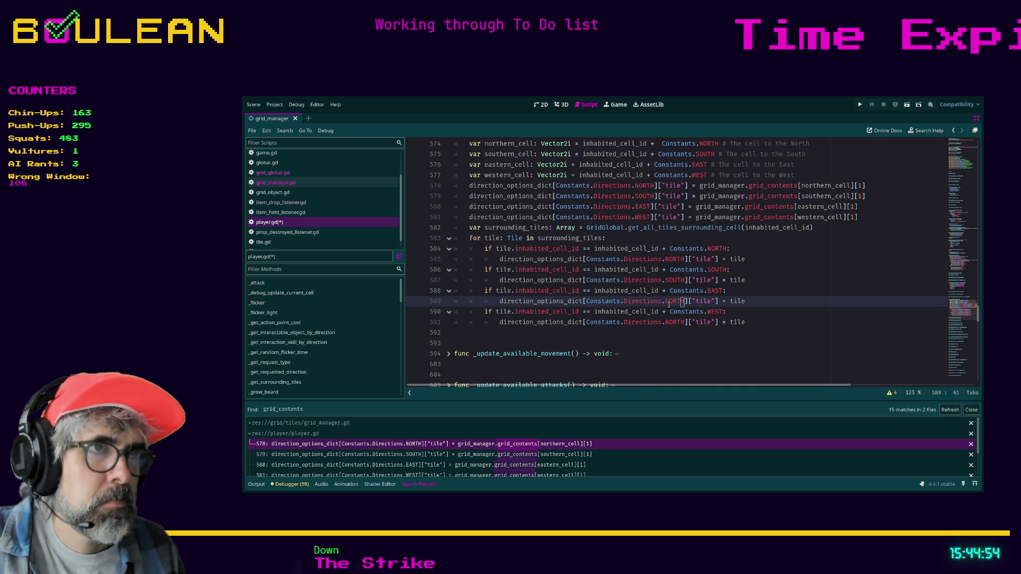
text(E)
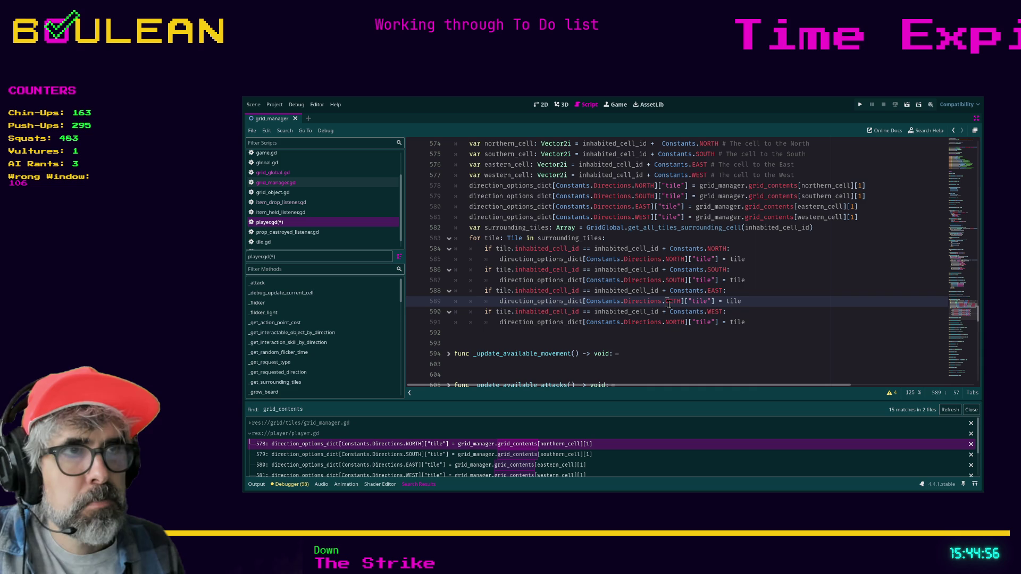
key(BackSpace)
text(EAST)
key(Escape)
Change the last branch's assignment from NORTH to the WEST entry
key(Down)
key(Down)
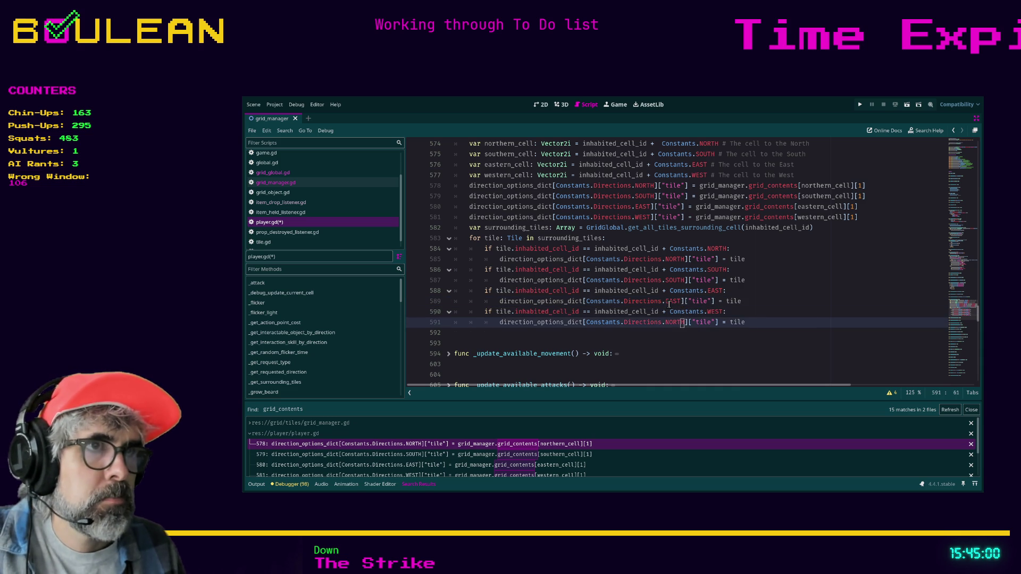
key(Delete)
key(Delete)
key(Delete)
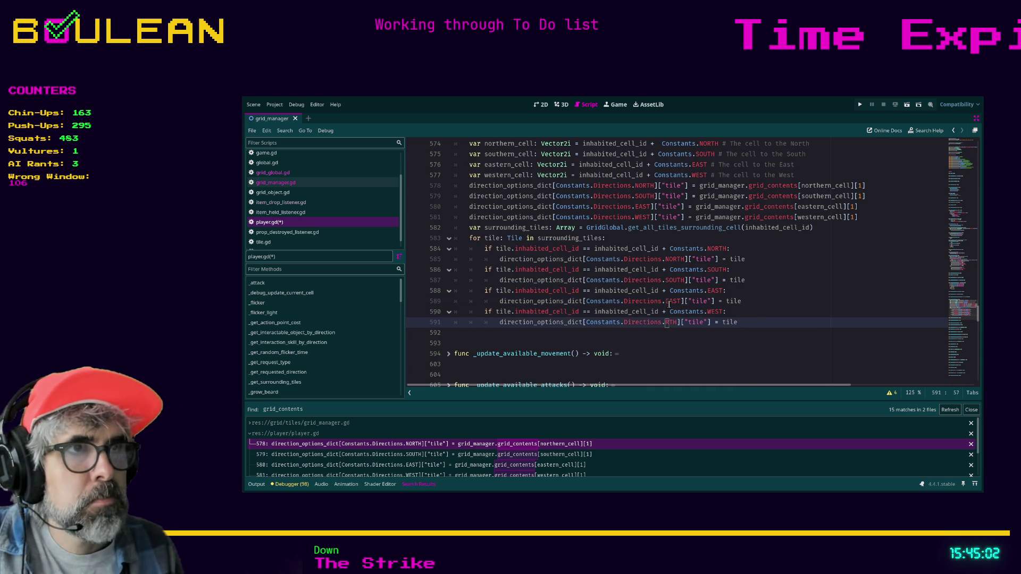
key(Delete)
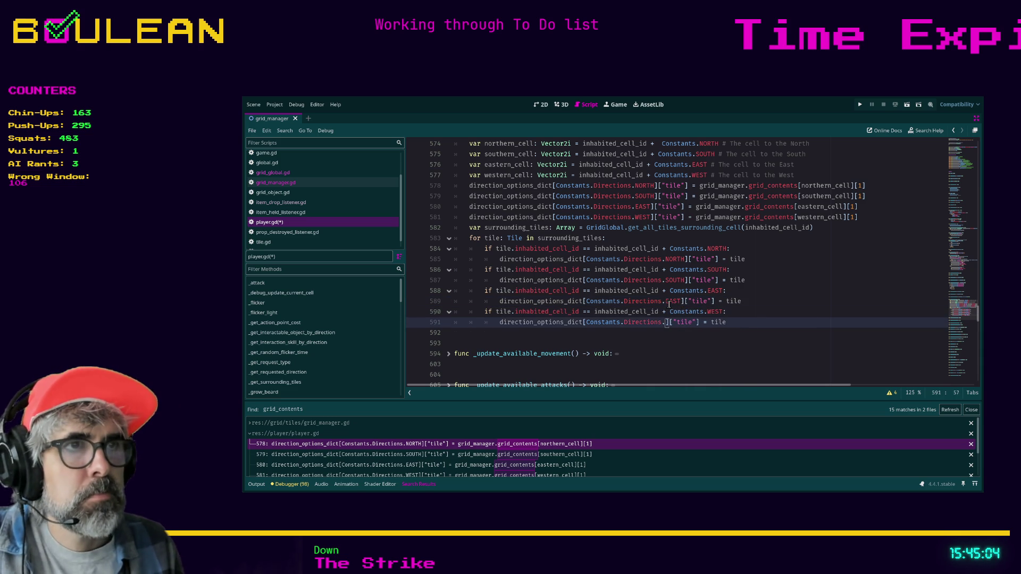
key(Left)
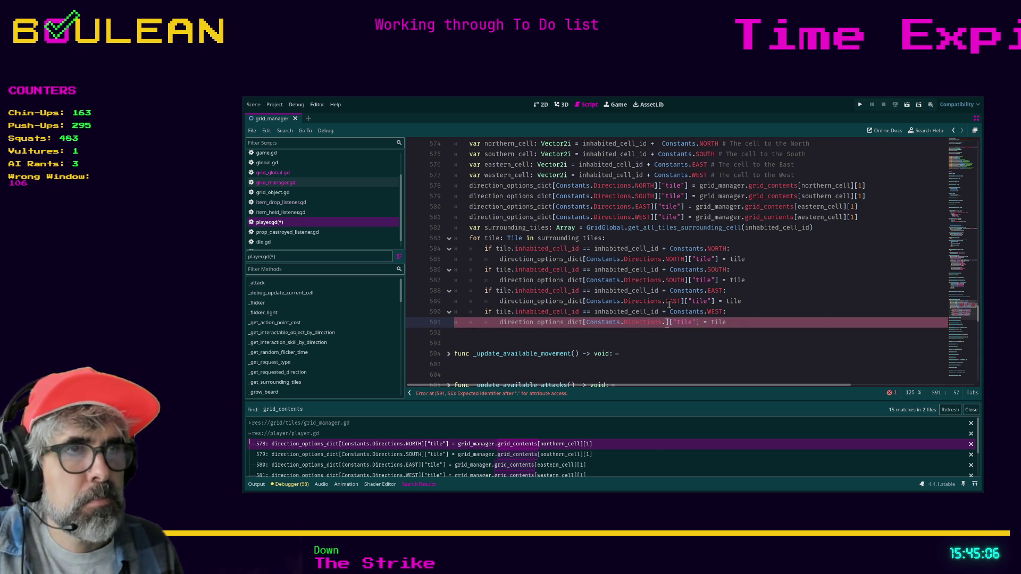
text(WEST)
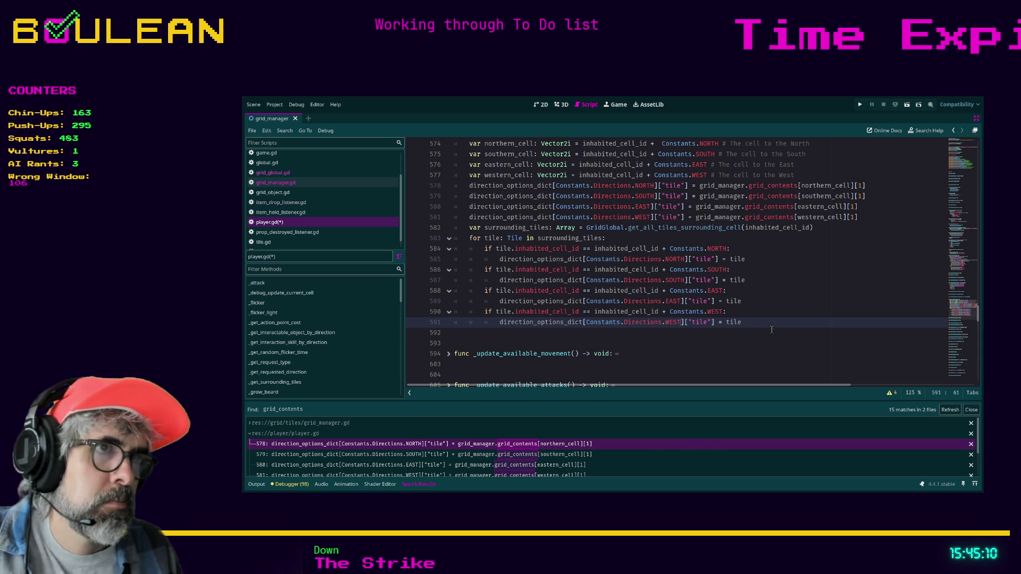
click(771, 330)
scroll(781, 346, up, 1)
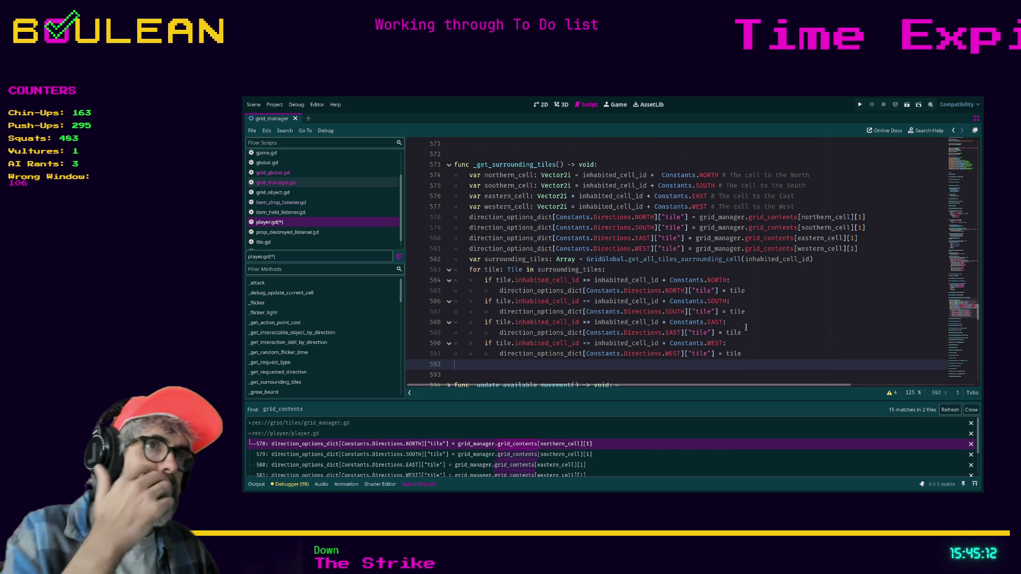
click(875, 249)
Comment out the old neighbour-cell lookups on lines 574–581 and save player.gd
drag(875, 249, 450, 171)
key(ctrl+k)
click(786, 291)
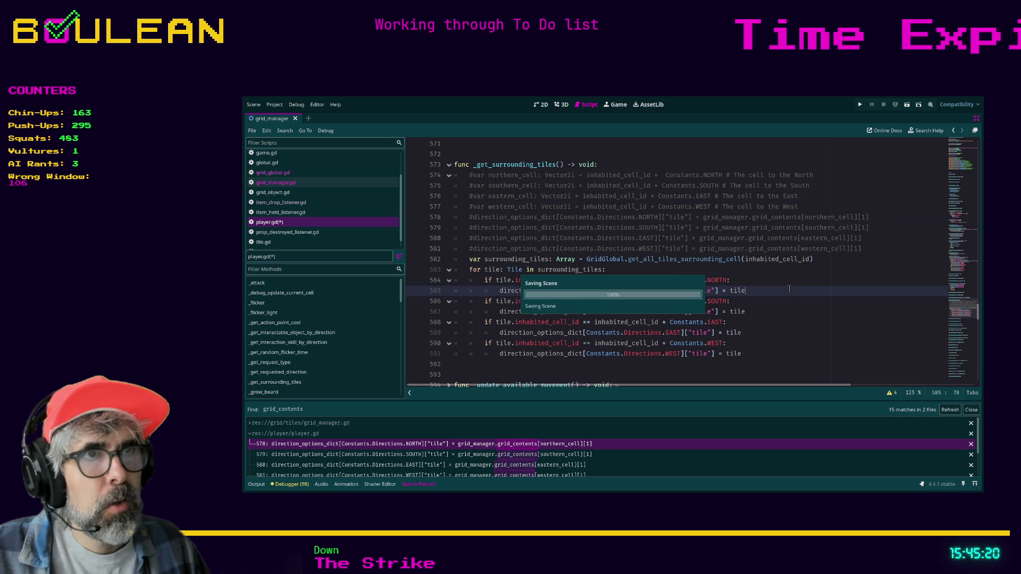
key(ctrl+s)
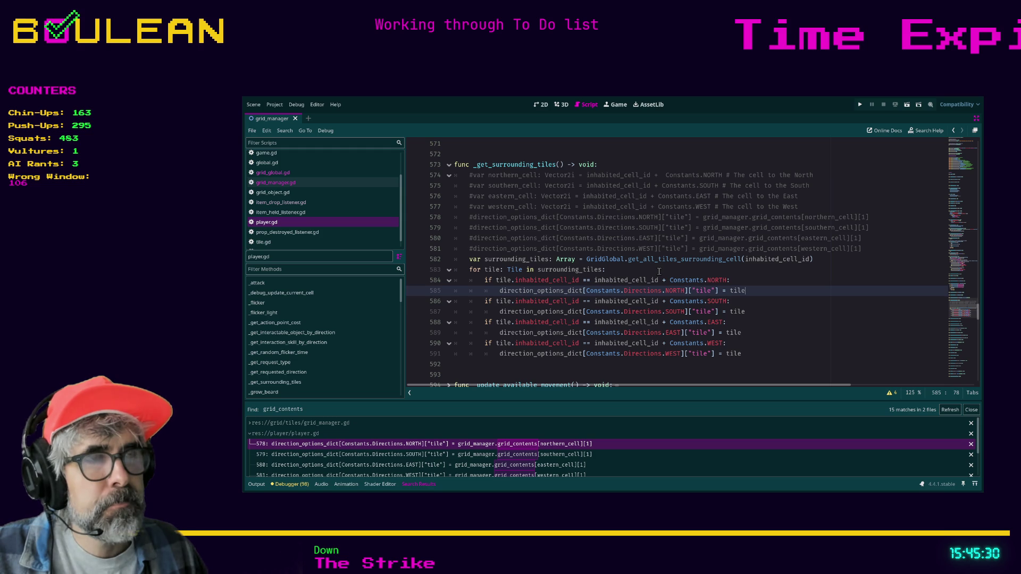
Run the game with F5 to test the surrounding-tile direction fix
click(659, 269)
scroll(638, 293, down, 1)
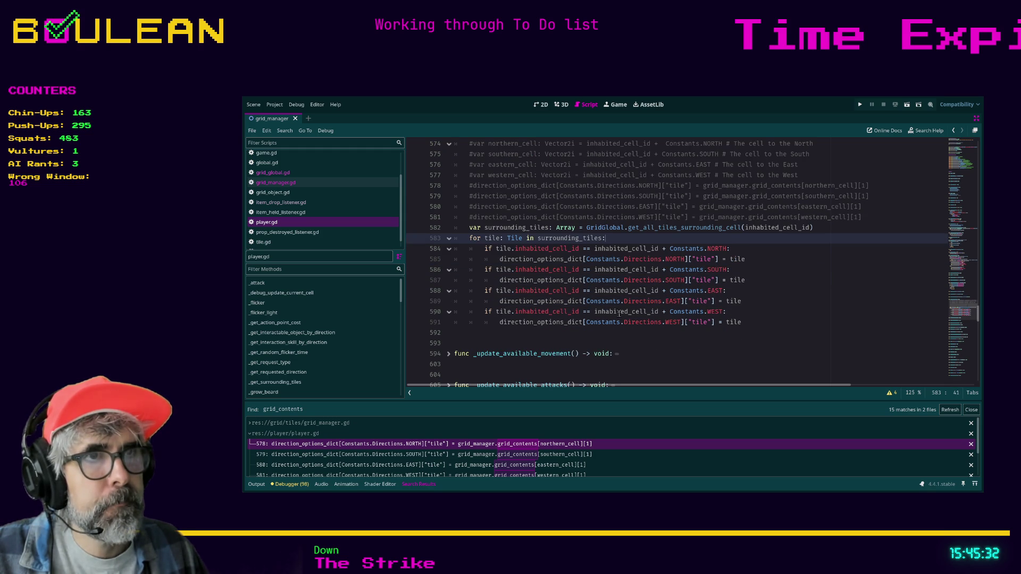
click(580, 332)
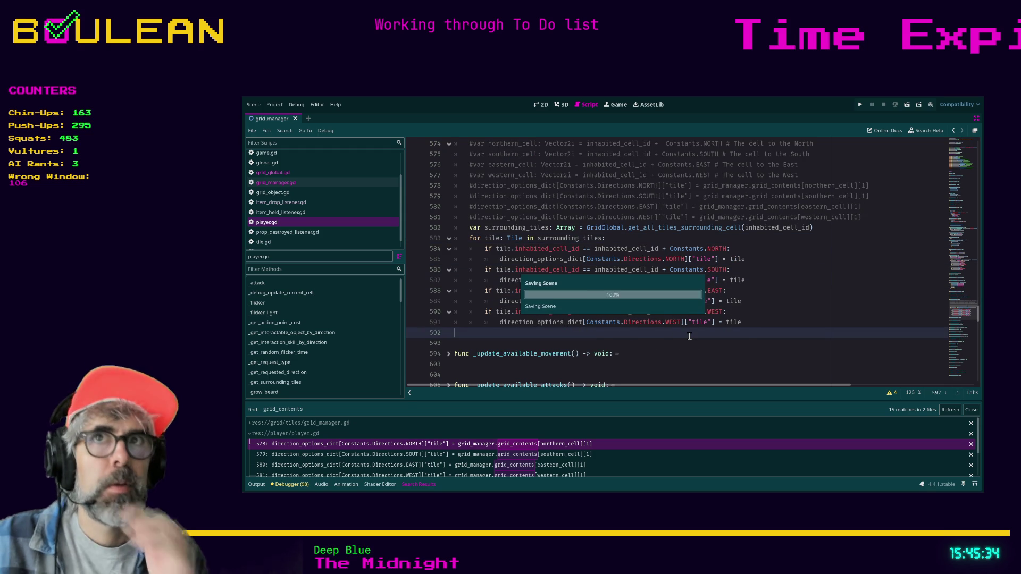
key(F5)
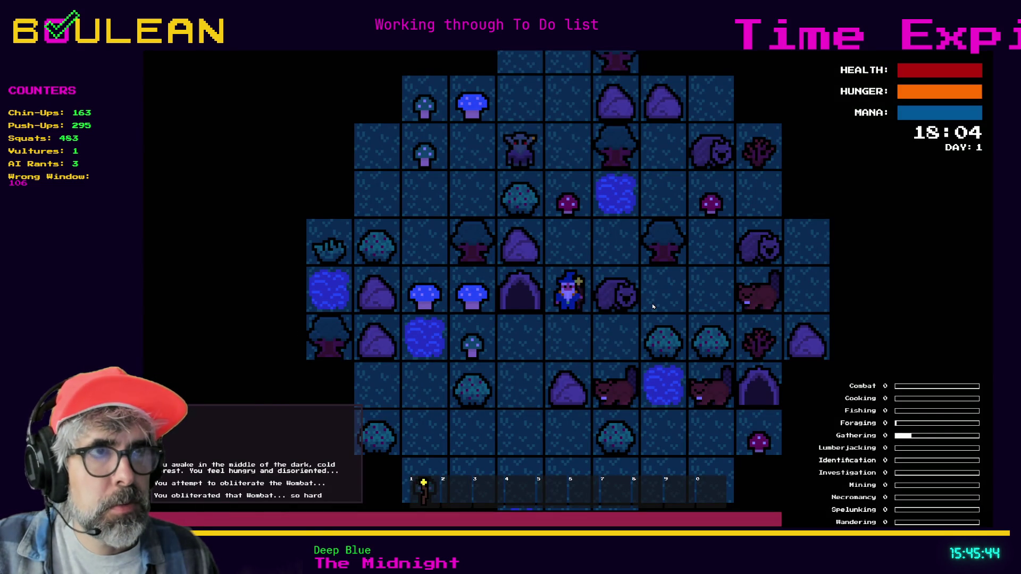
Attack the Wombat, collect its Raw Meat, and gather two Berries from the bush
key(Right)
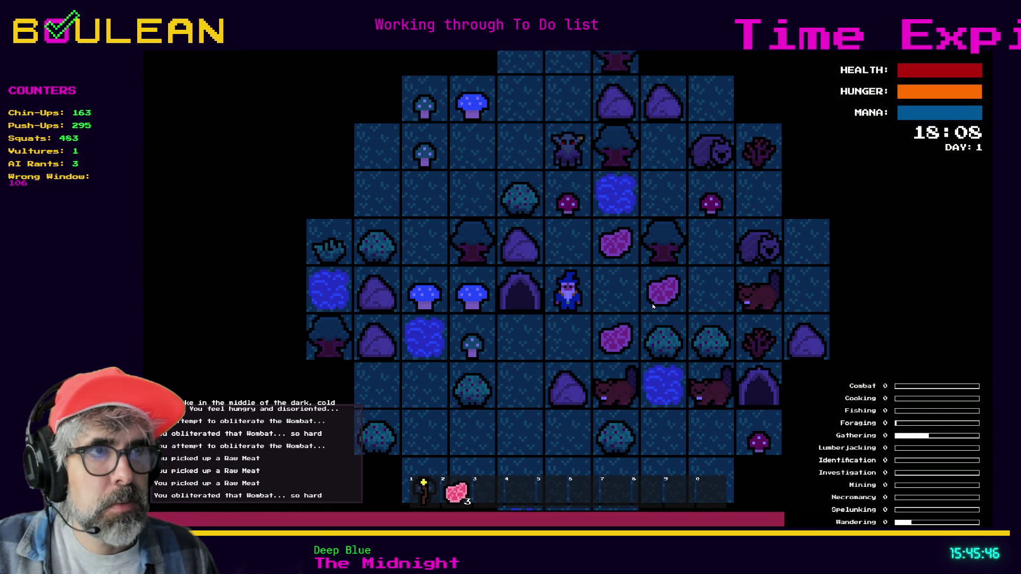
key(Down)
key(Right)
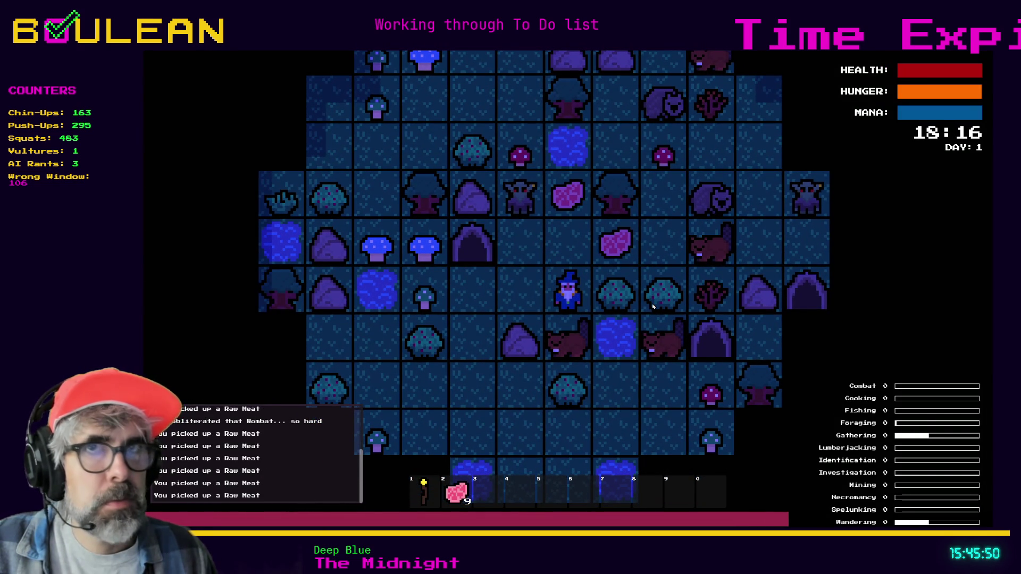
key(Right)
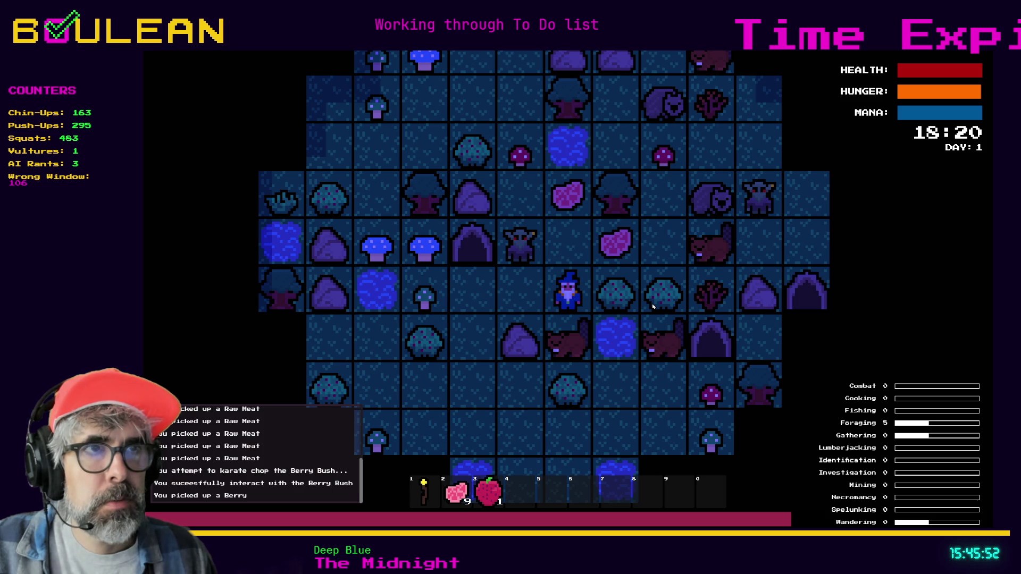
key(Right)
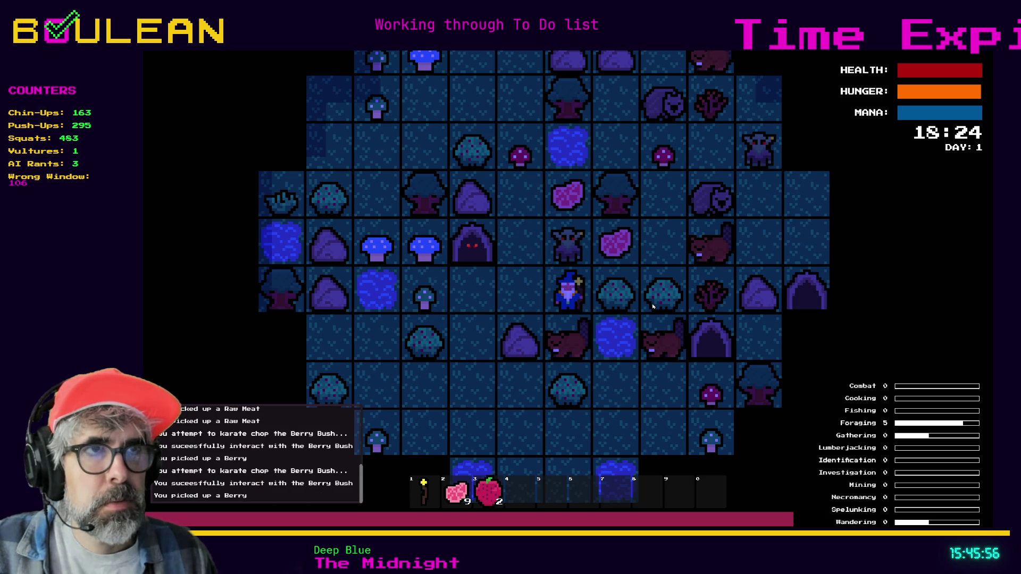
Kill the Goblin above the wizard, then chop down the Tree and collect its logs
key(Up)
key(Up)
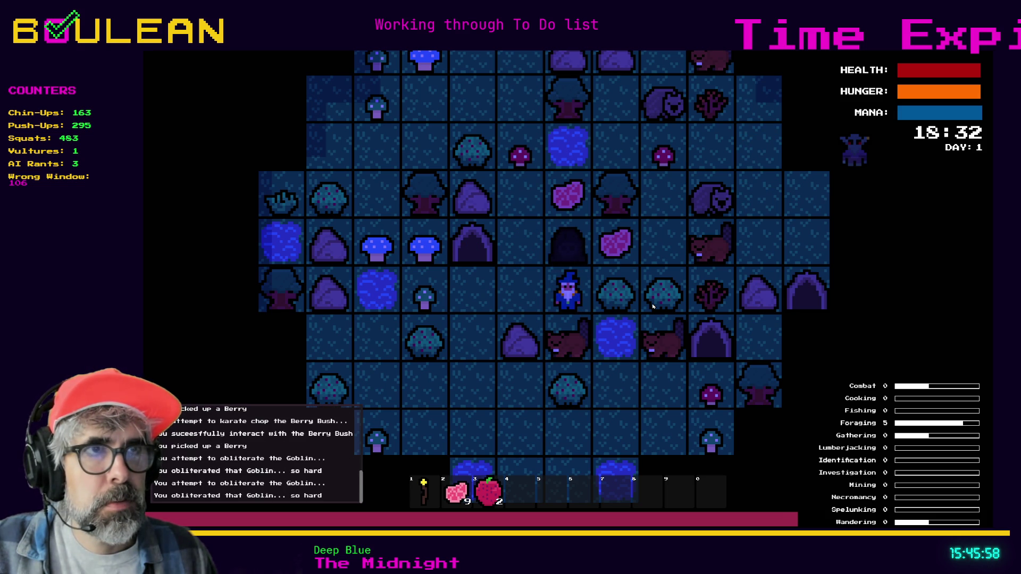
key(Up)
key(Up)
key(Up)
key(Up)
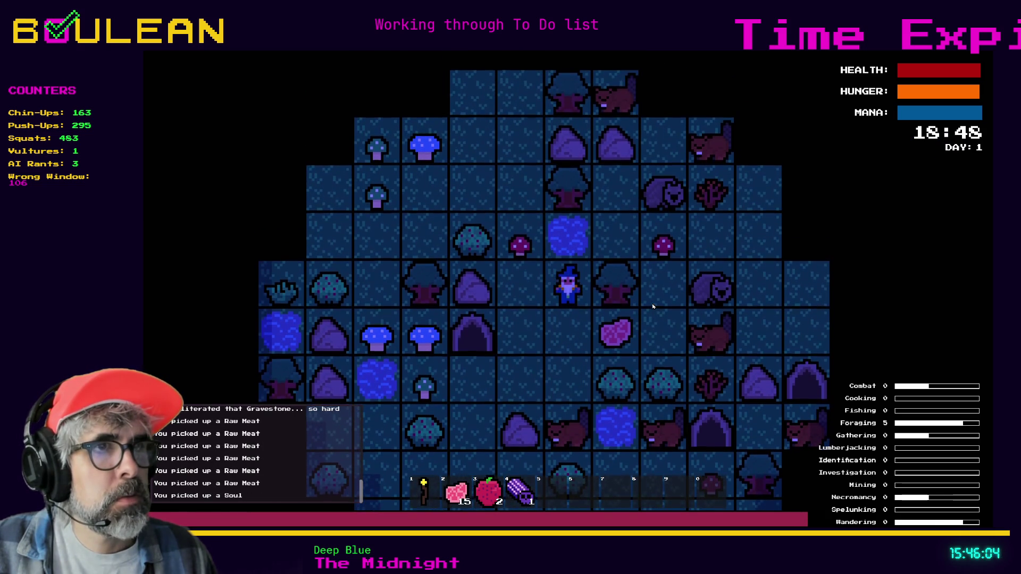
key(Right)
key(Right)
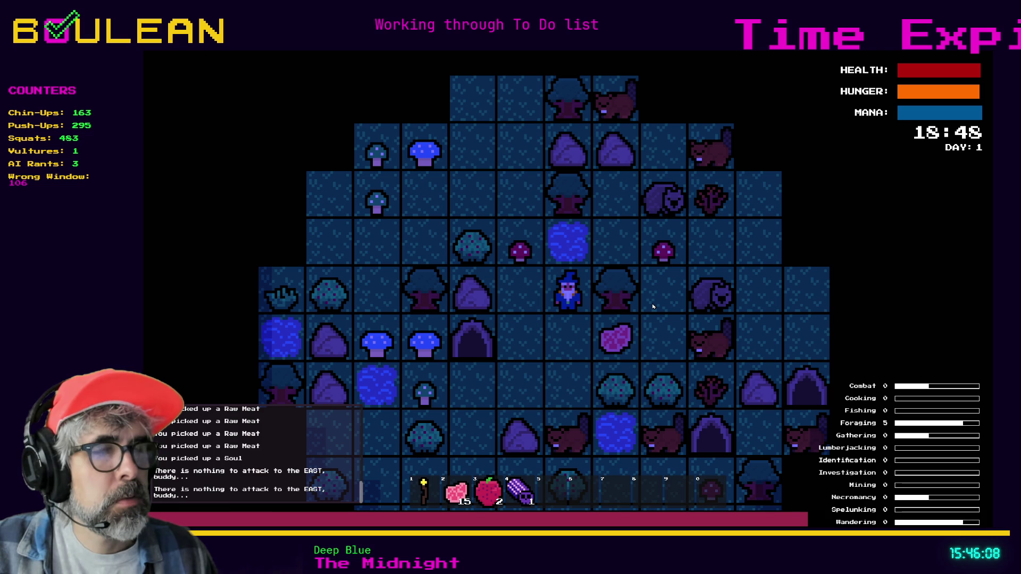
key(Right)
key(Right)
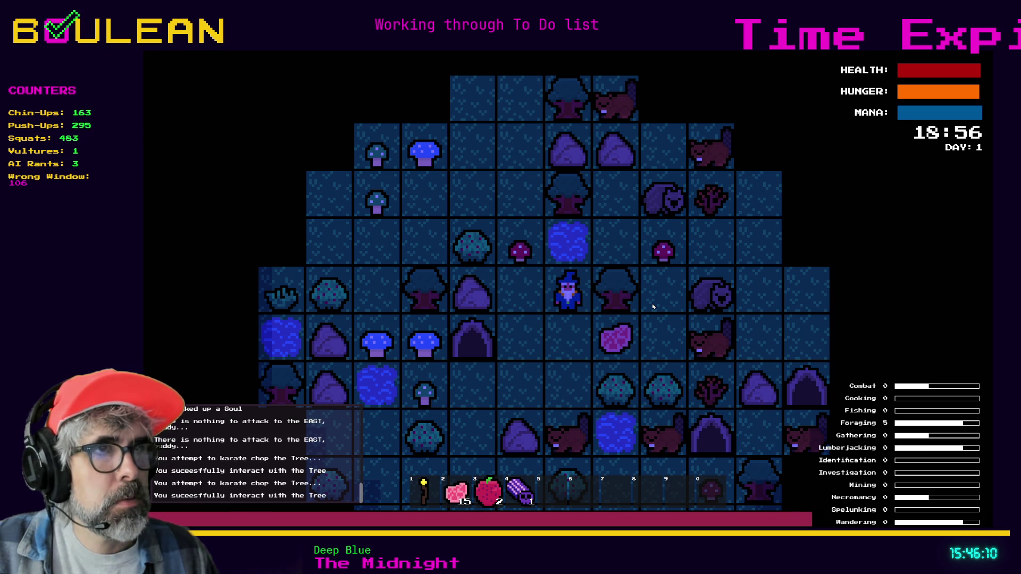
key(Right)
key(Down)
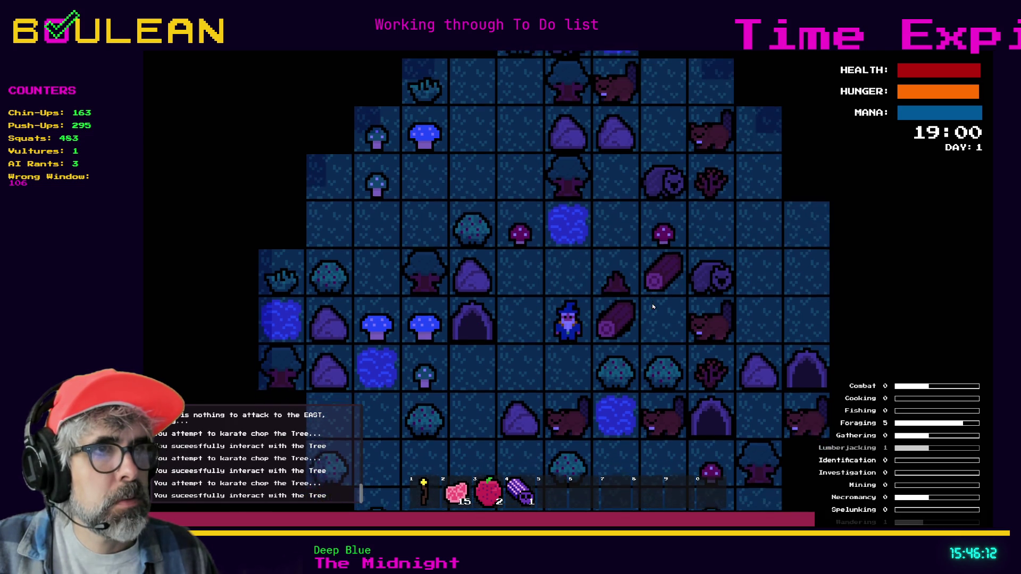
Attack the Beaver, chop the sapling for sticks, pick up the log and attack the wombat
key(Right)
key(Right)
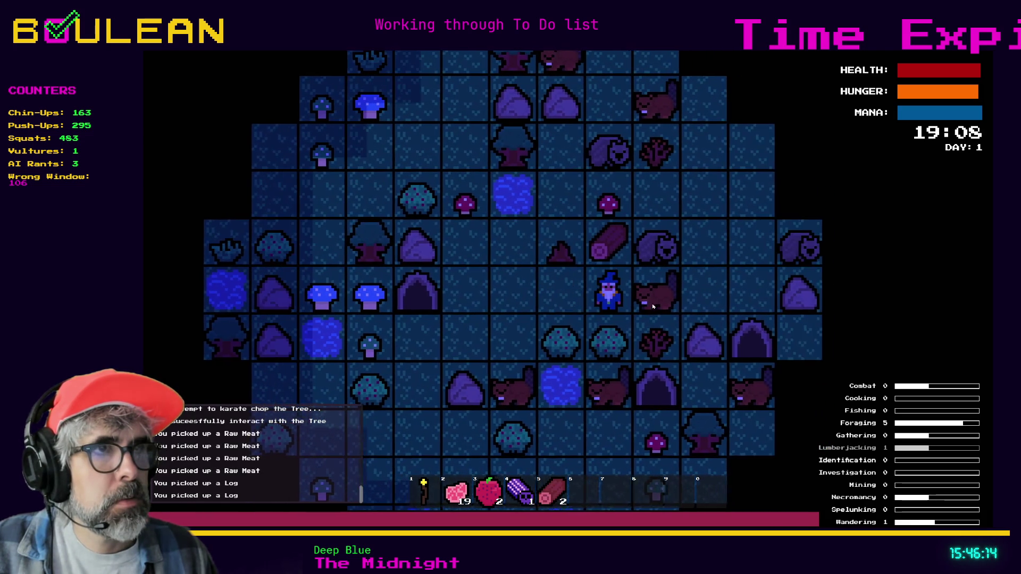
key(Right)
key(Right)
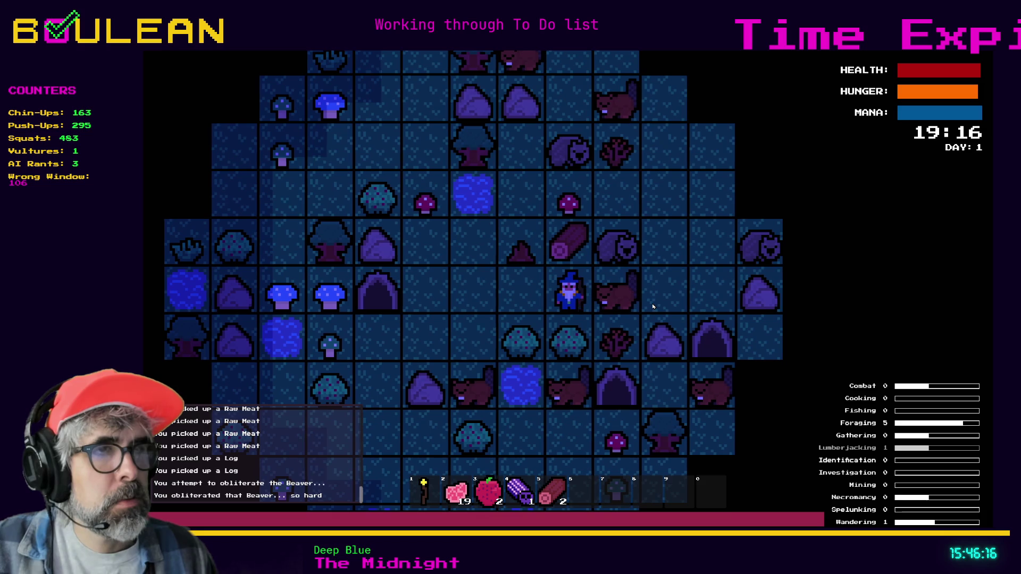
key(Right)
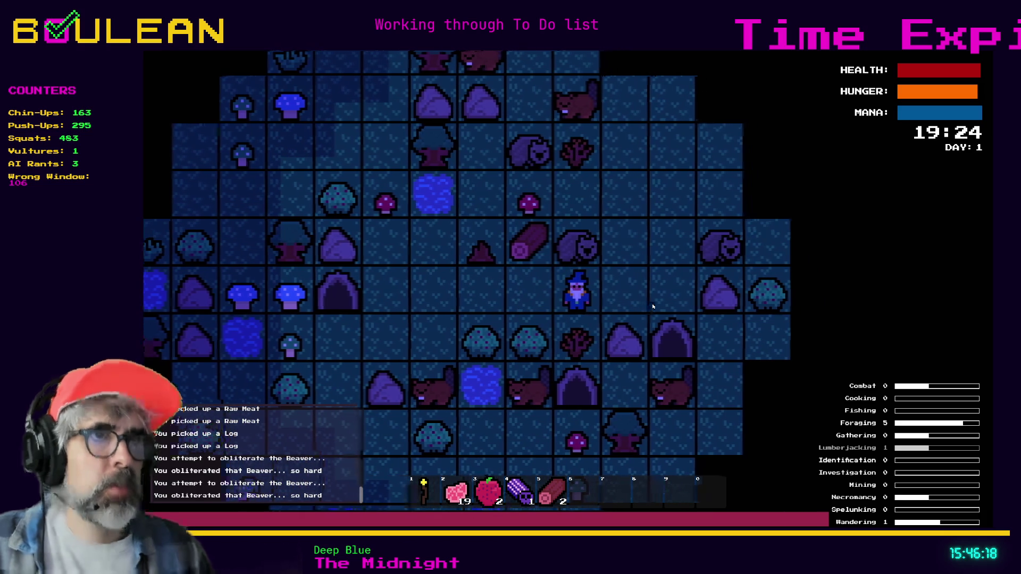
key(Down)
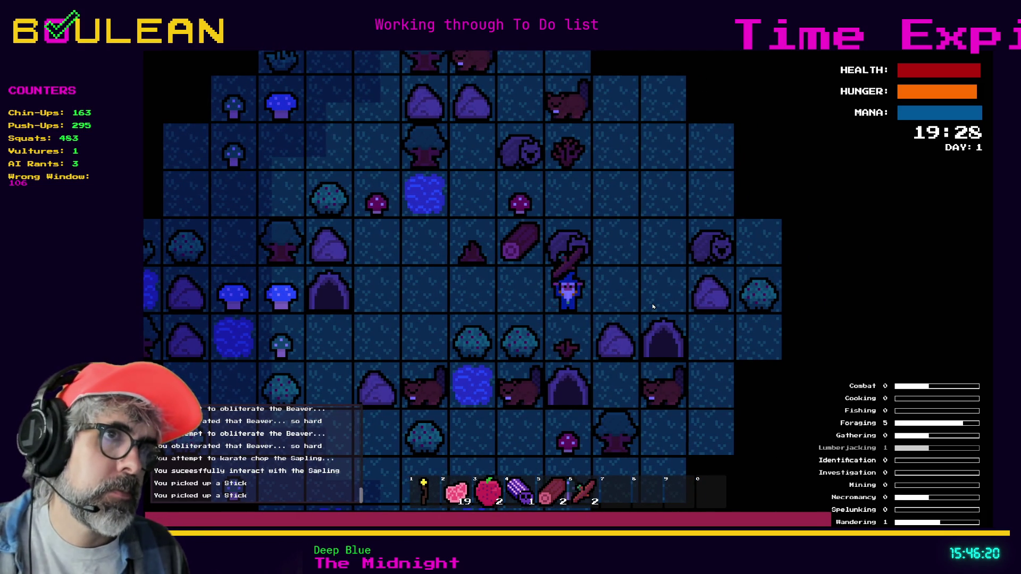
key(Left)
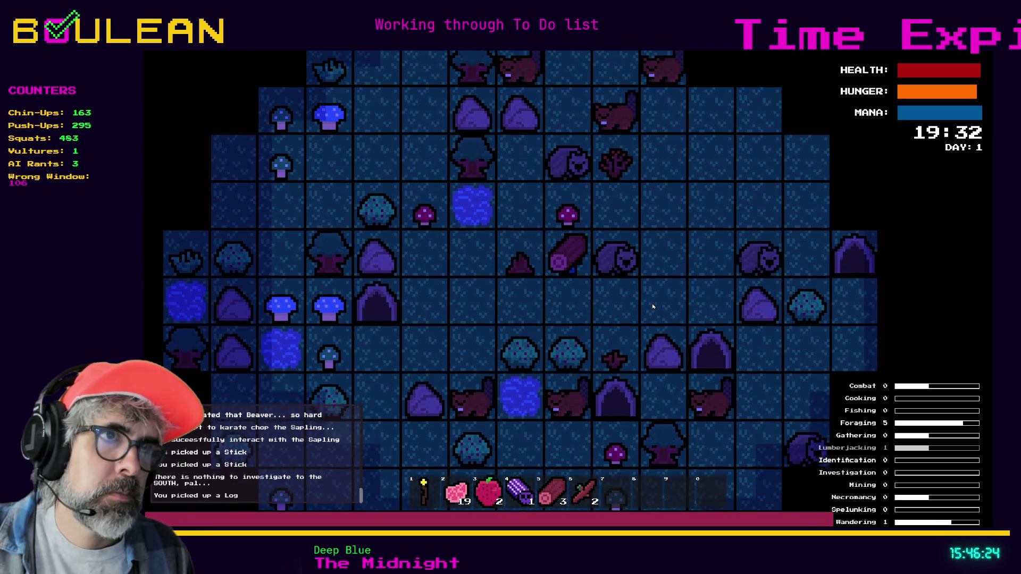
key(Up)
key(Up)
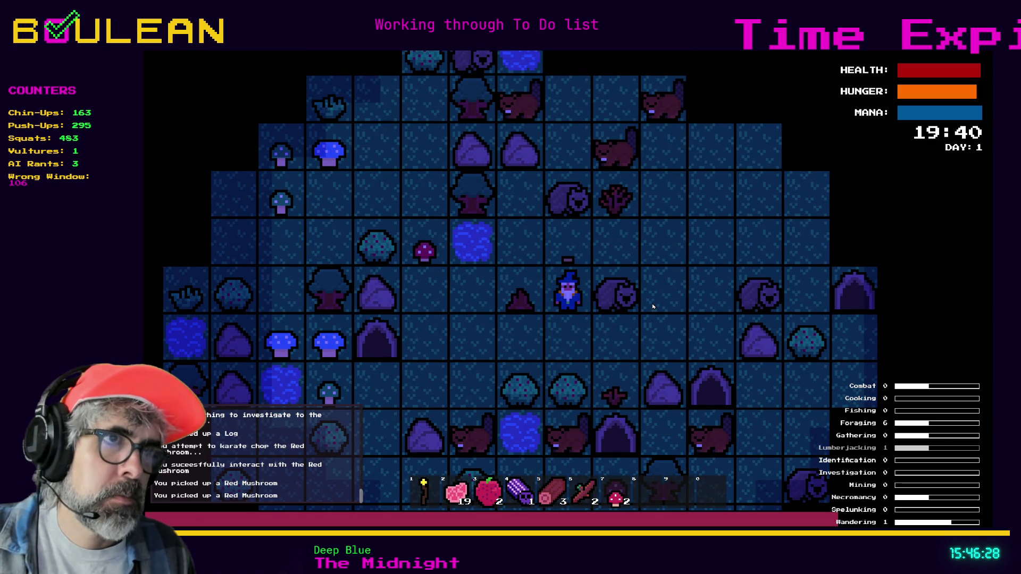
key(Right)
key(Right)
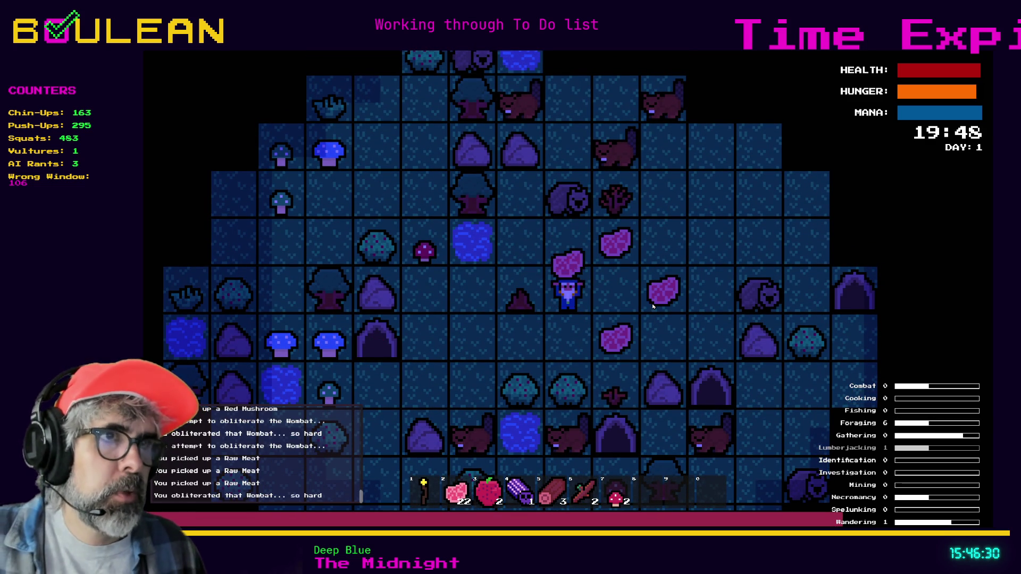
Craft a Cauldron, place it below the wizard, and add Raw Meat to it
key(c)
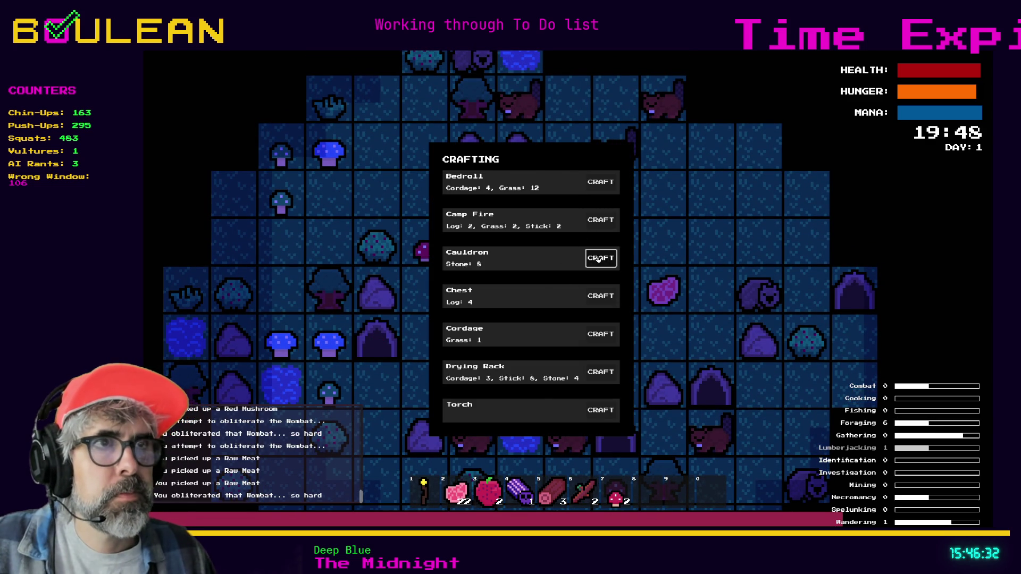
click(598, 258)
key(8)
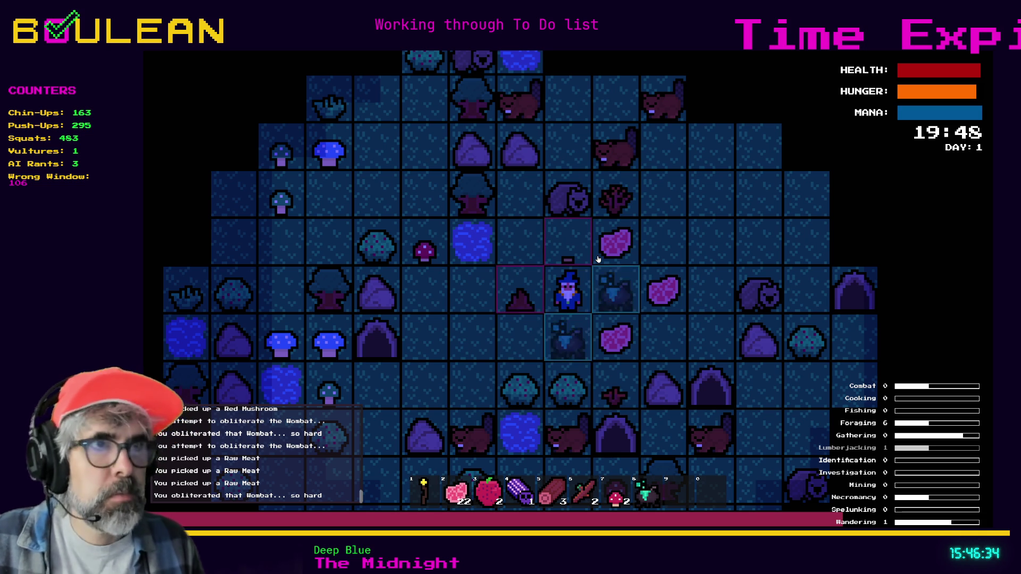
key(Down)
key(Right)
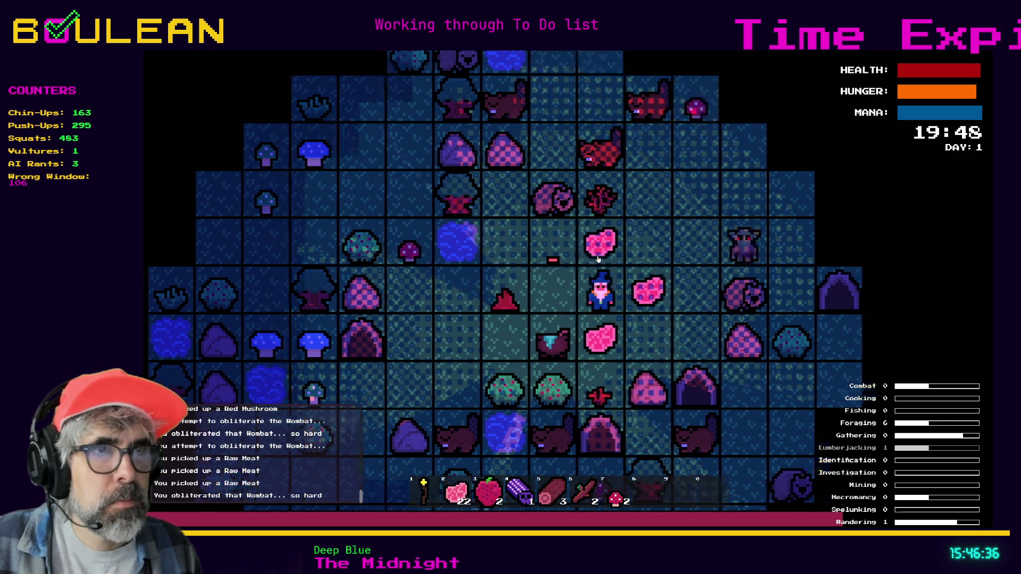
key(Down)
key(2)
key(Down)
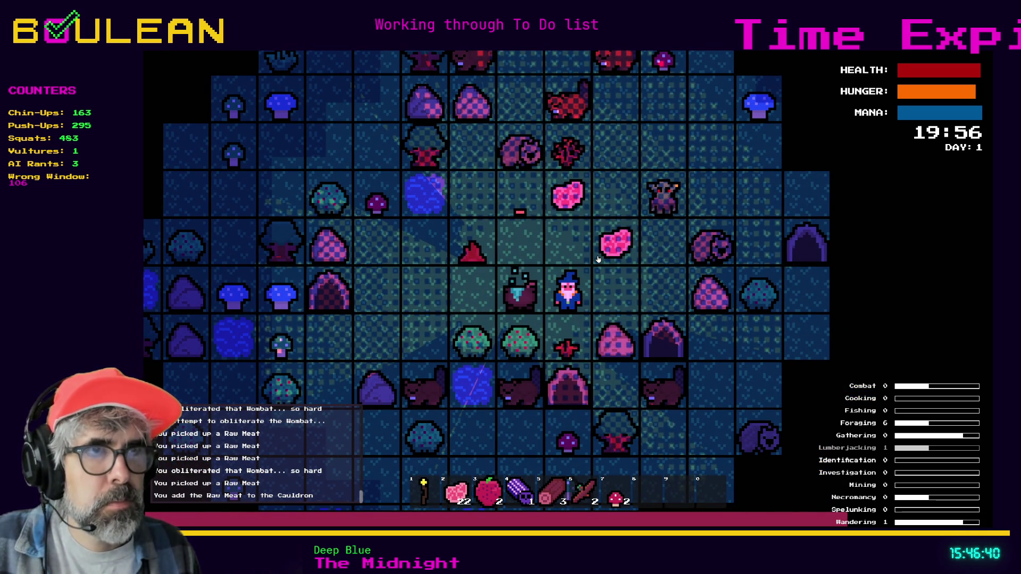
Craft a Drying Rack, place it right of the wizard, and add Raw Meat to it
key(c)
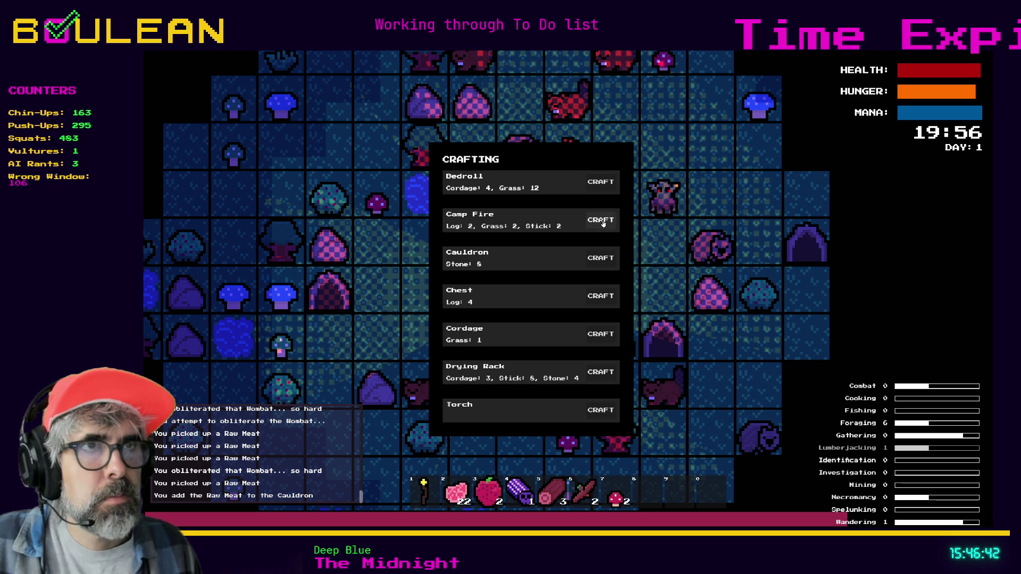
click(603, 373)
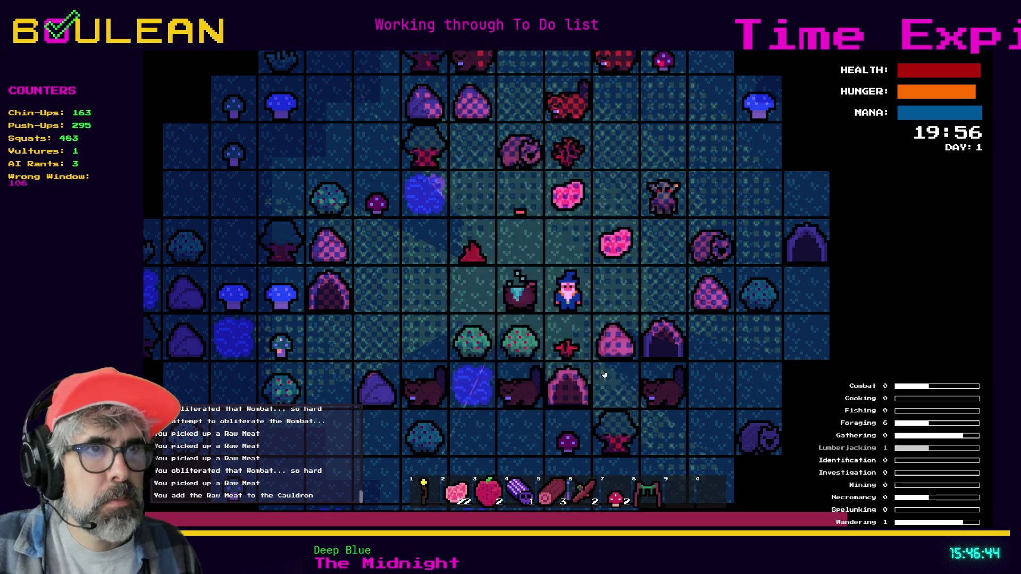
key(8)
key(Right)
key(Right)
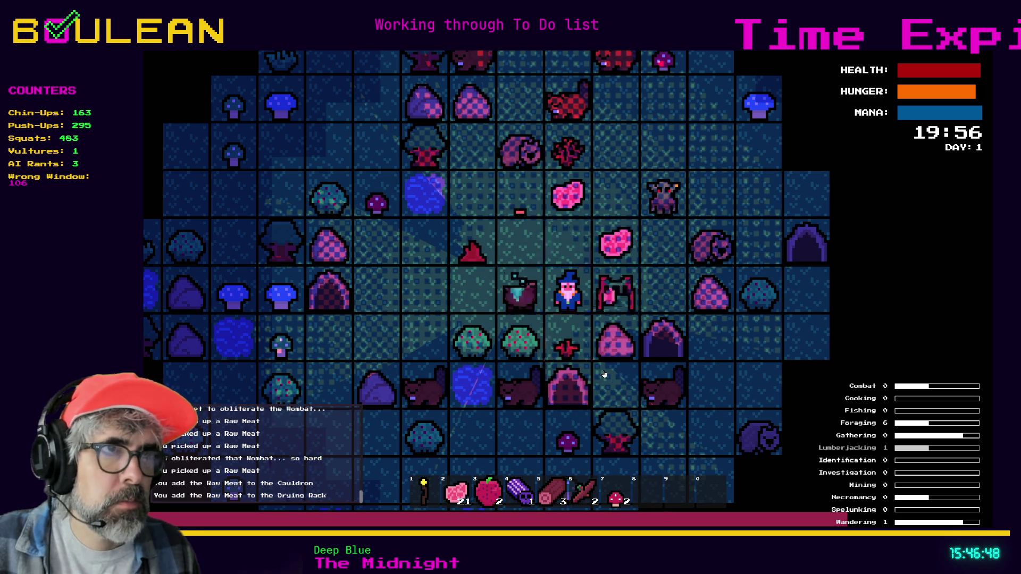
key(Up)
key(Right)
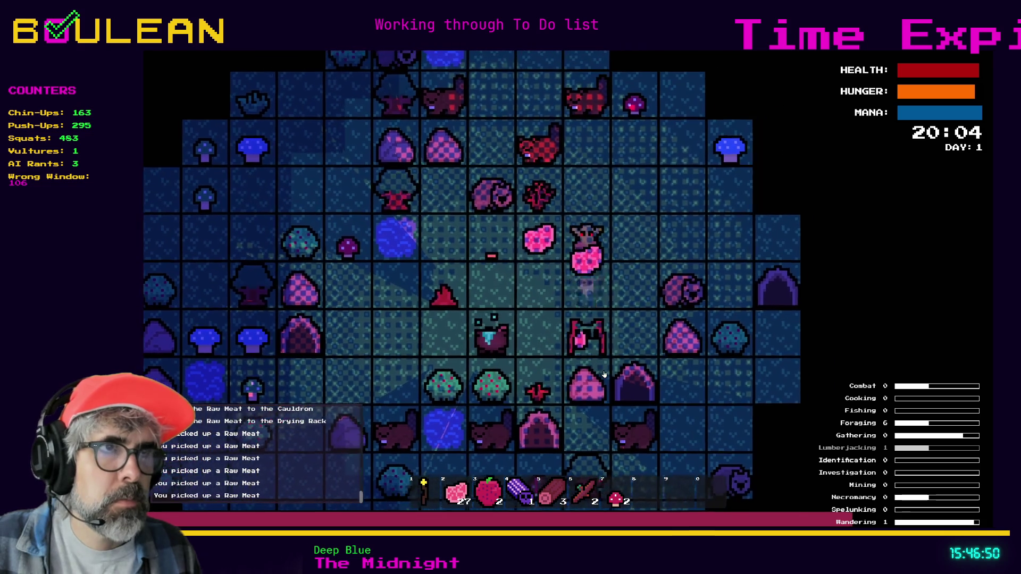
Defeat the goblin above the wizard, then return and add more Raw Meat to the Cauldron
key(Up)
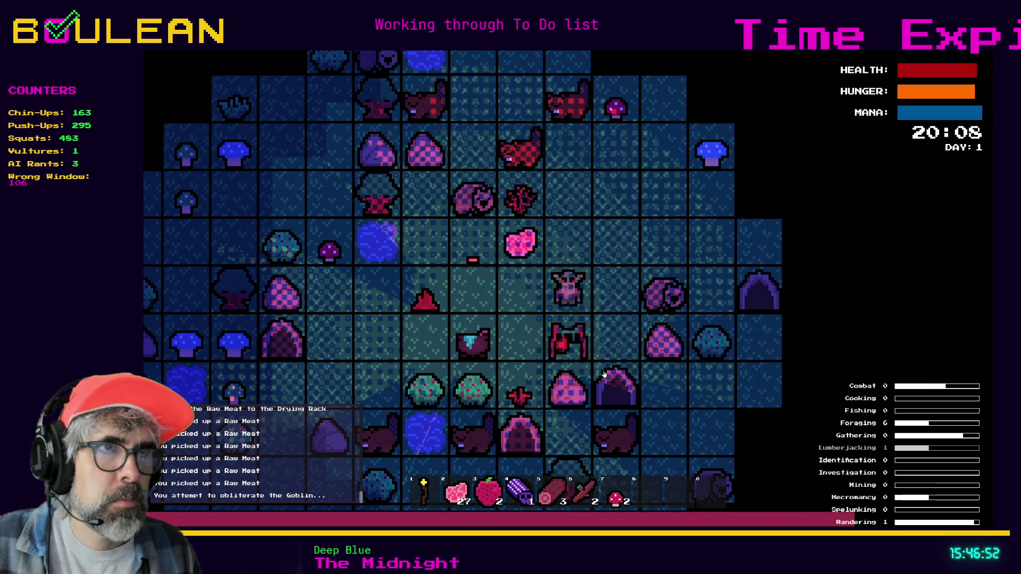
key(Up)
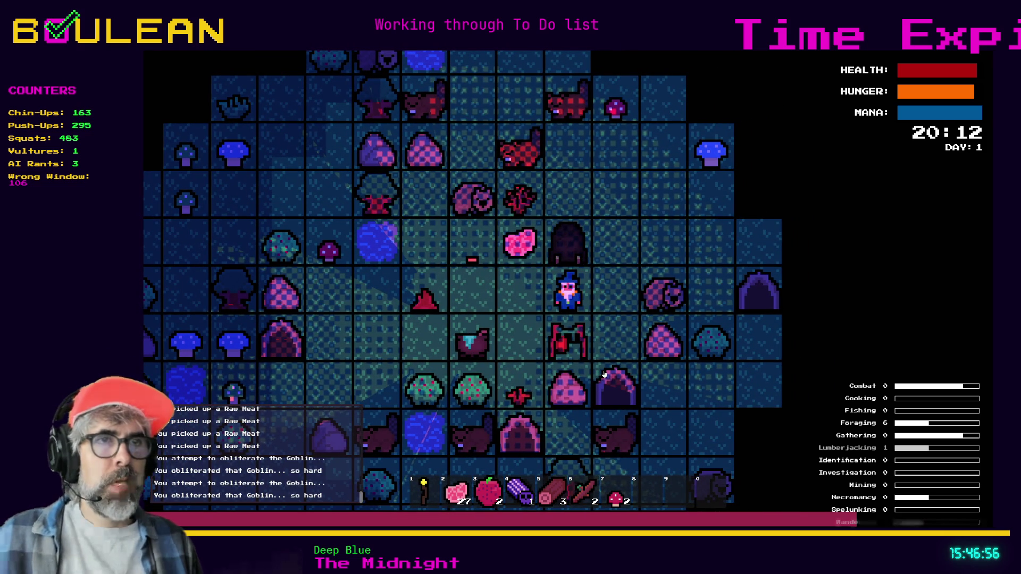
key(Left)
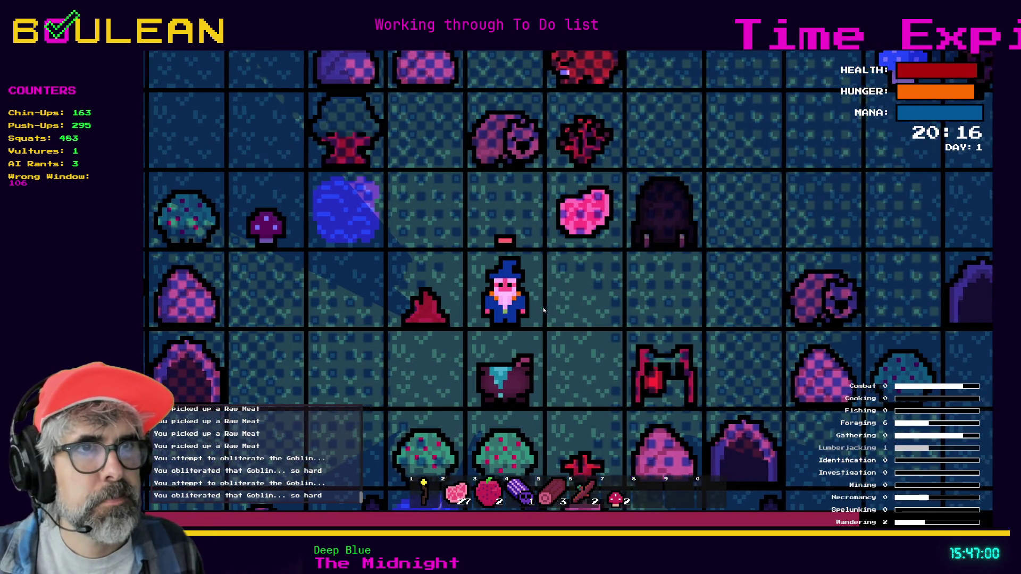
key(Left)
key(Down)
key(2)
key(Down)
key(Right)
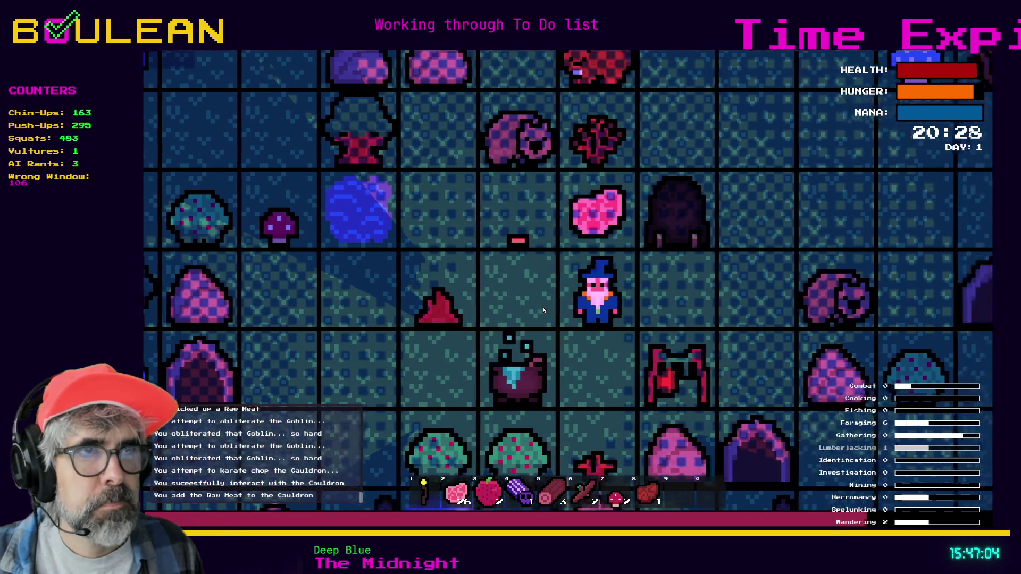
key(Down)
Craft a Camp Fire from the crafting recipes list
key(c)
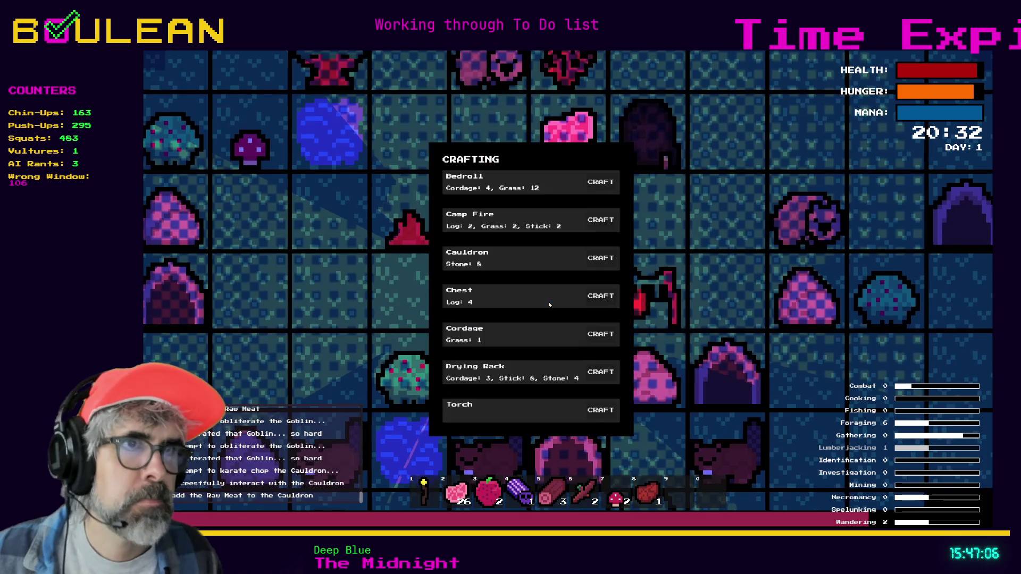
click(602, 227)
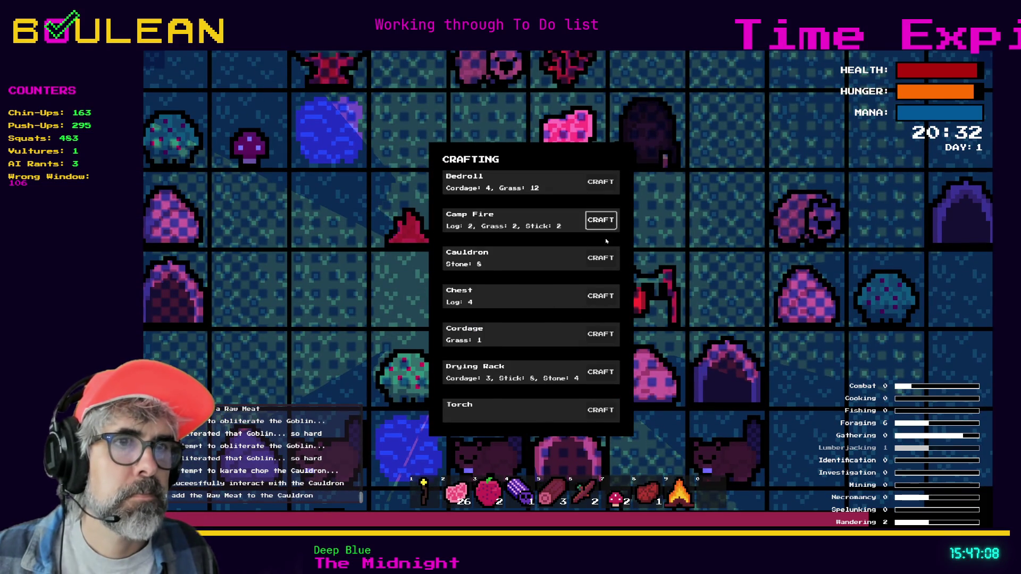
key(c)
Place the camp fire from hotbar slot 9 on the tile above the wizard
key(9)
key(Up)
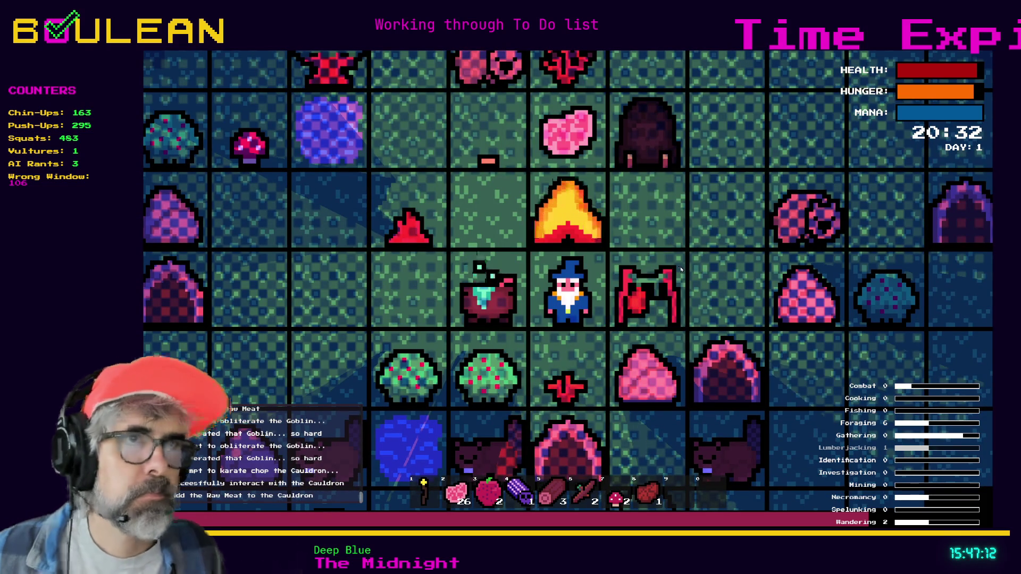
scroll(681, 270, up, 3)
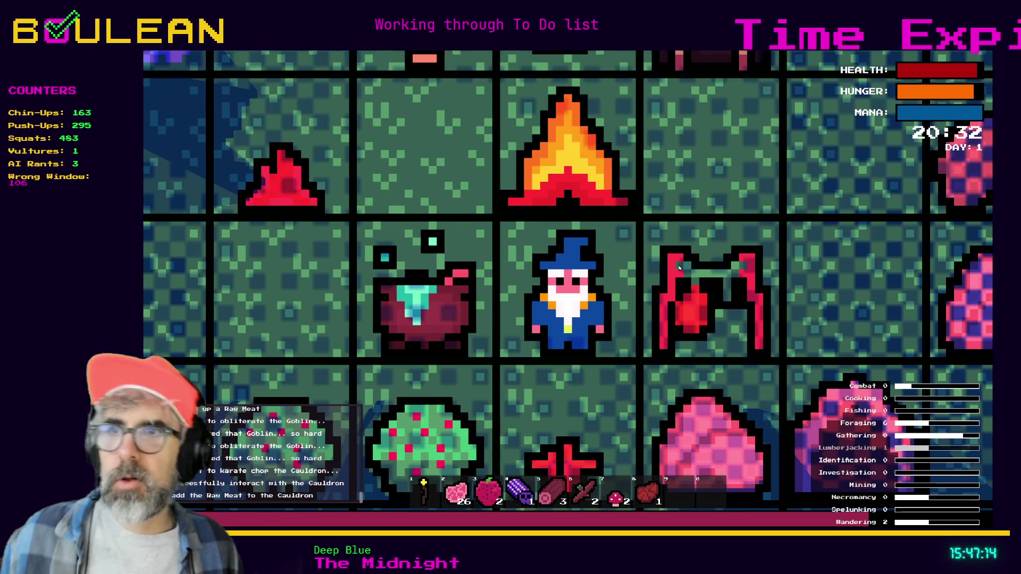
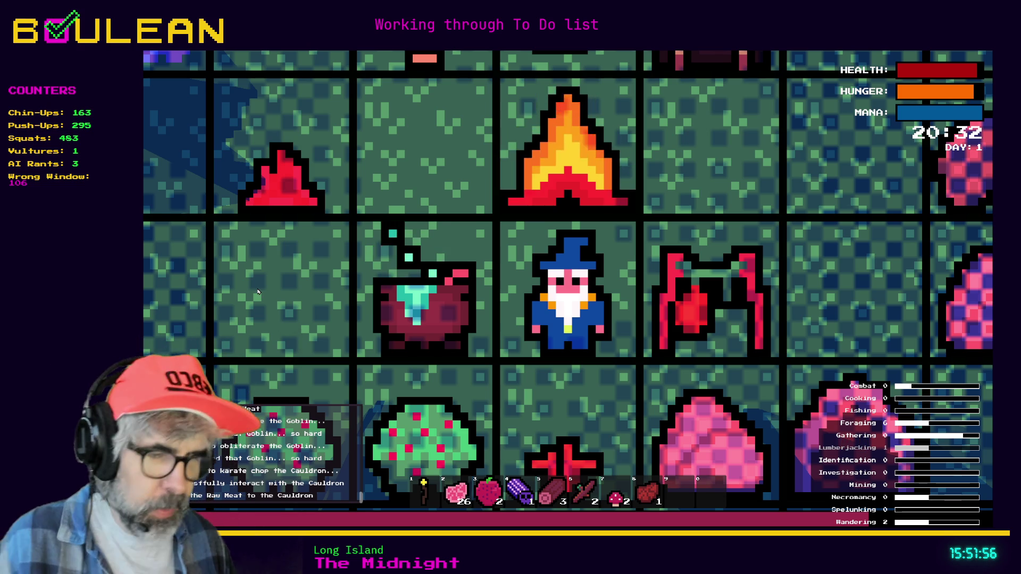
Open the in-game debug menu with the grave key and advance the clock 30 minutes
key(grave)
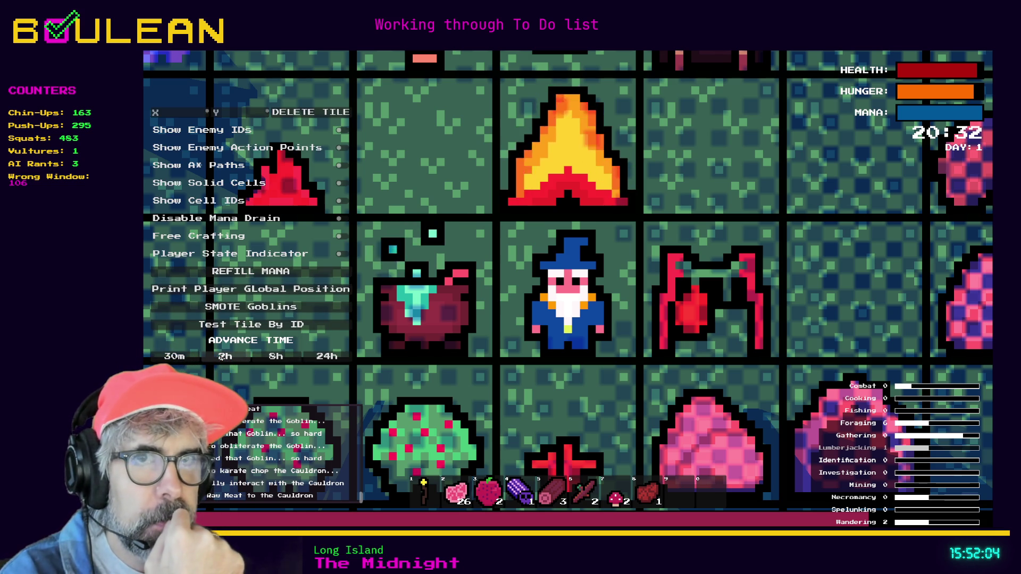
click(189, 358)
Advance the clock in 30-minute steps past midnight to 06:32 on Day 2
click(189, 358)
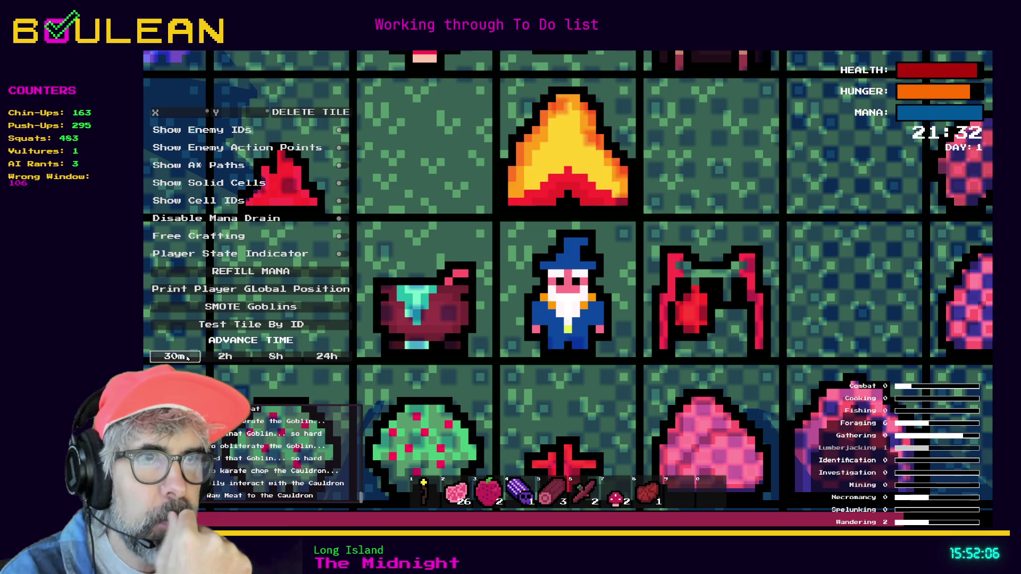
click(187, 358)
click(187, 358)
click(187, 358)
click(187, 358)
click(187, 358)
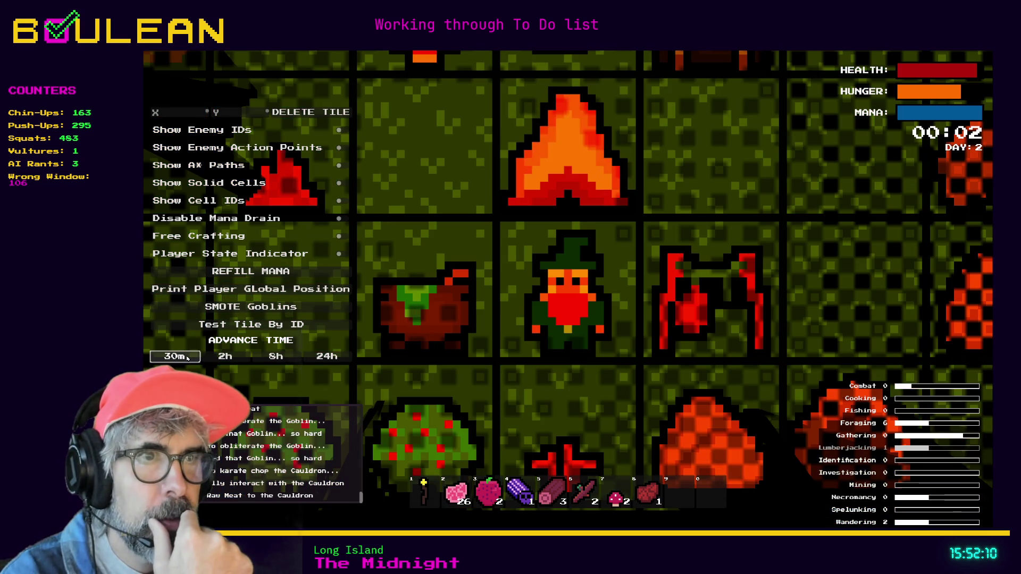
click(187, 358)
click(187, 358)
click(187, 358)
click(187, 358)
click(187, 358)
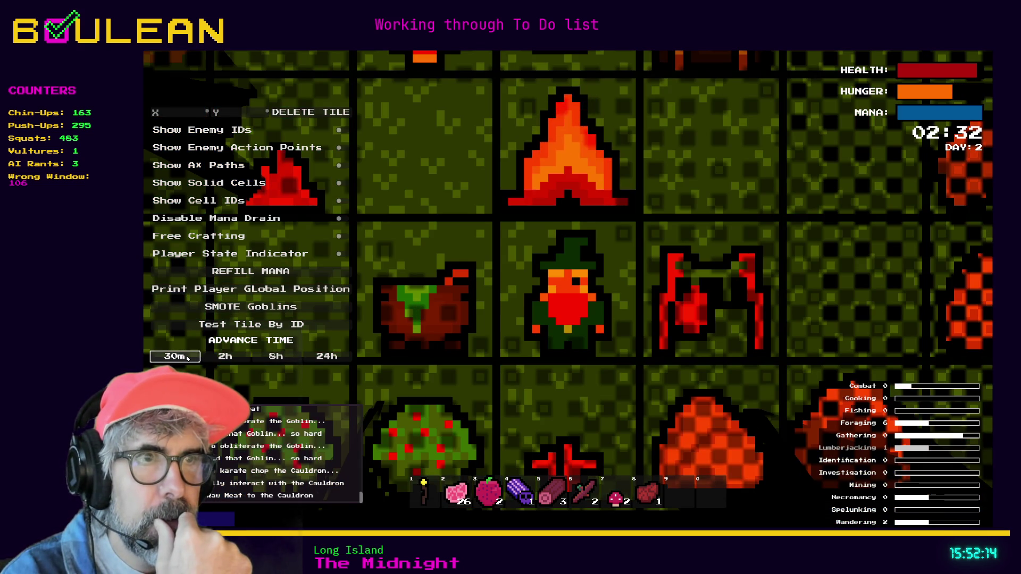
click(187, 358)
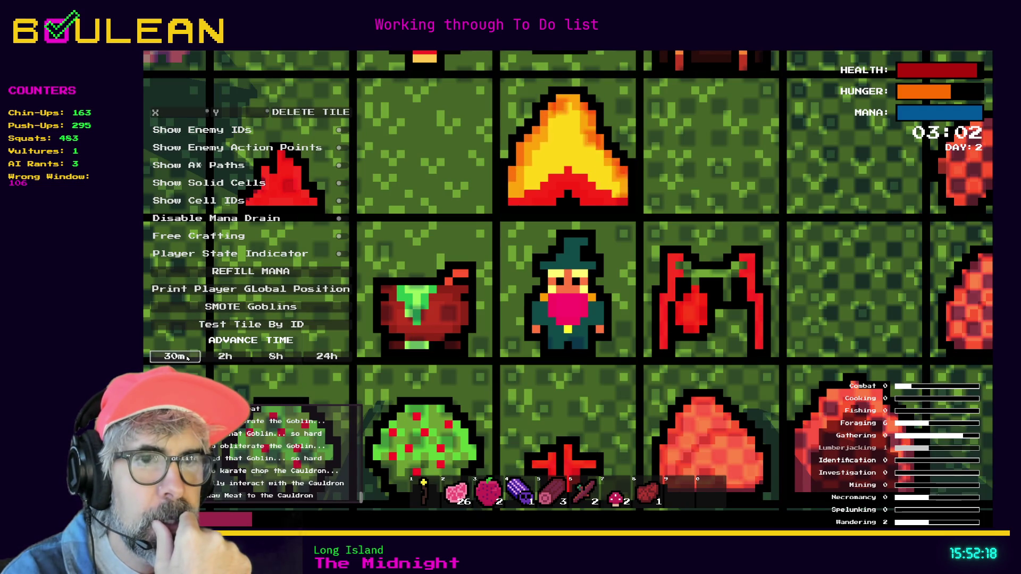
click(187, 358)
click(187, 358)
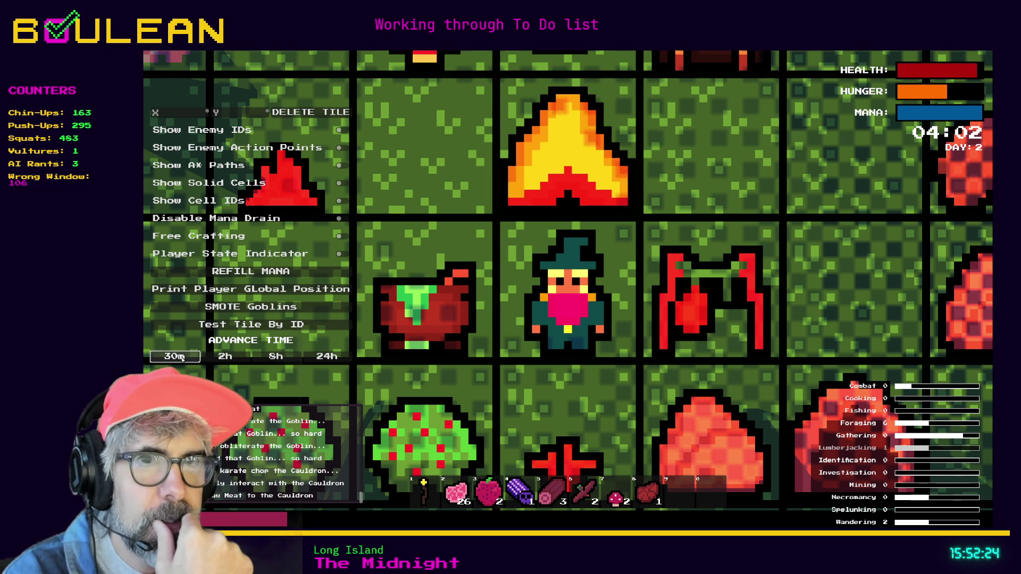
click(181, 357)
click(182, 359)
click(182, 359)
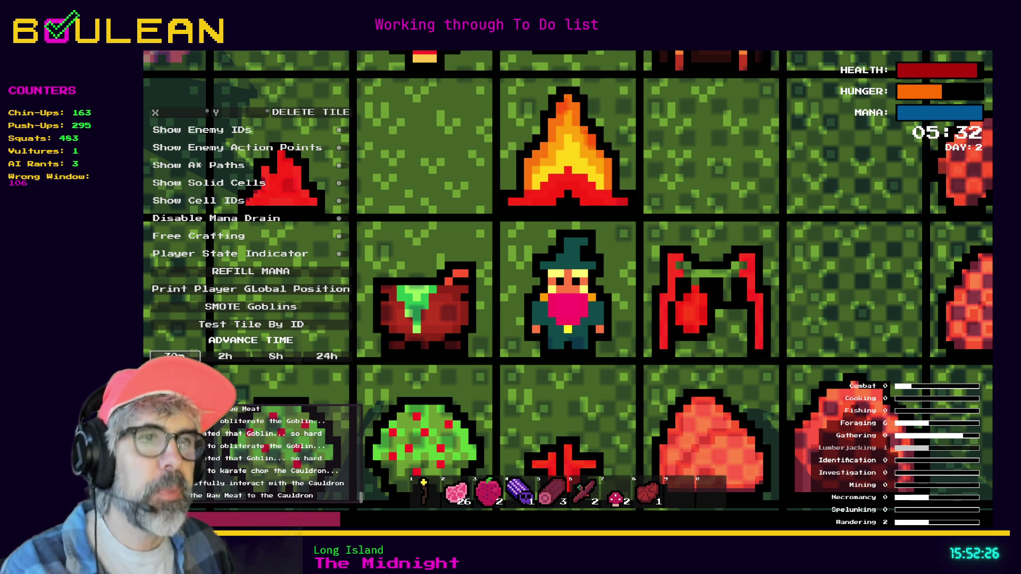
click(181, 359)
click(182, 359)
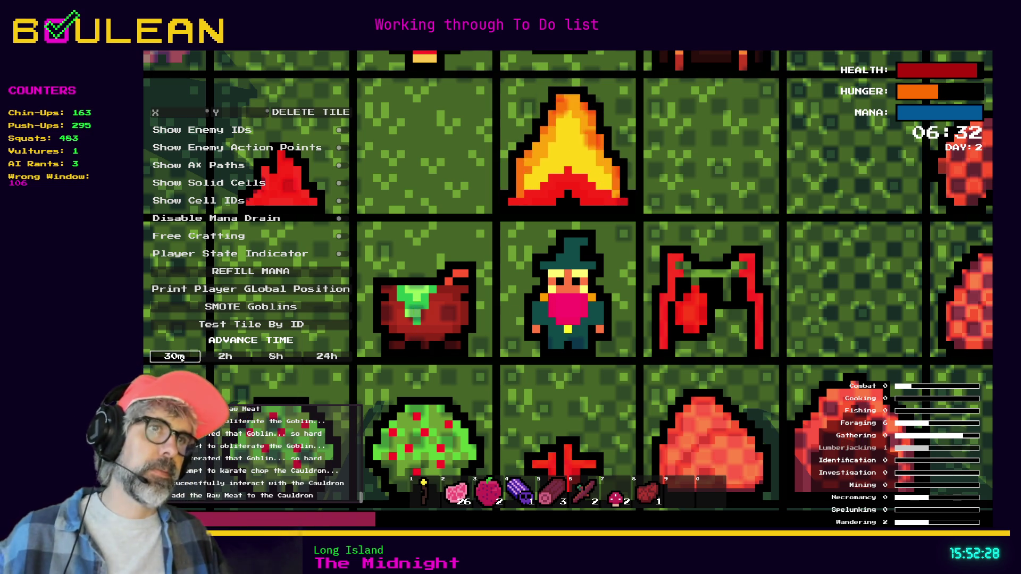
click(181, 359)
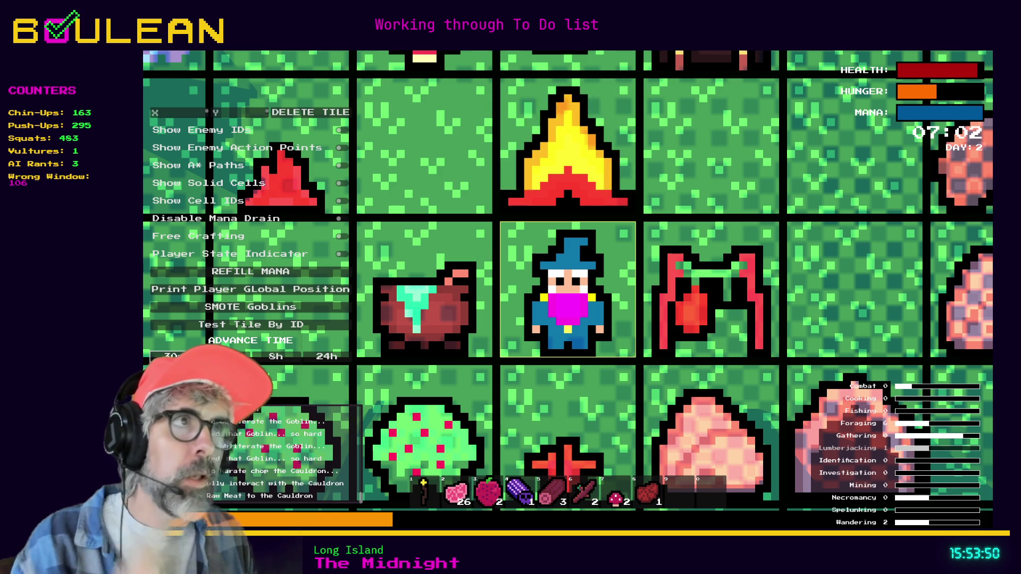
Close the running game with Alt+F4 to get back to player.gd in the editor
key(alt+F4)
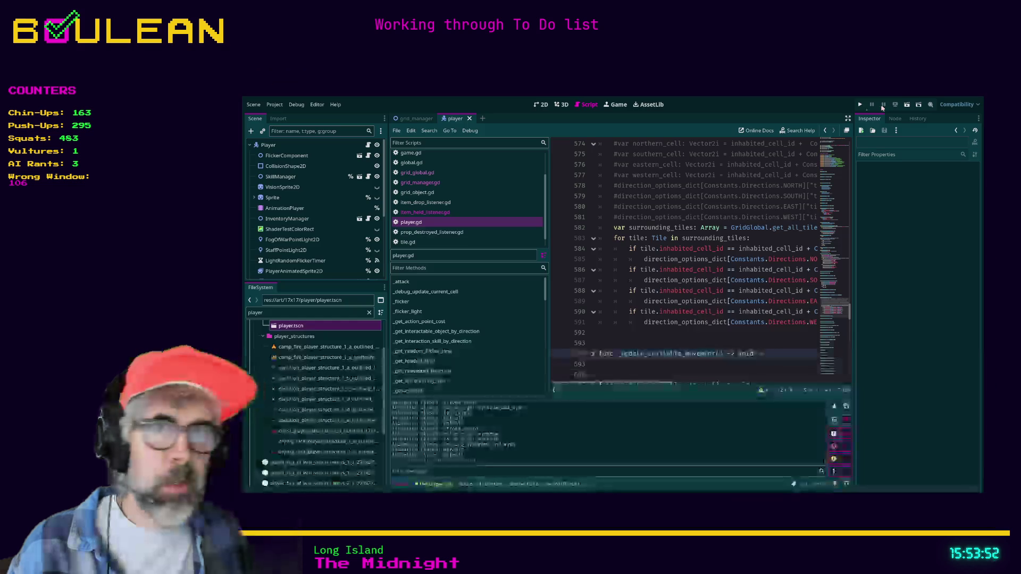
Select the EyesAnimatedSprite2D node, then save player.gd and relaunch the game with F5
scroll(318, 214, down, 3)
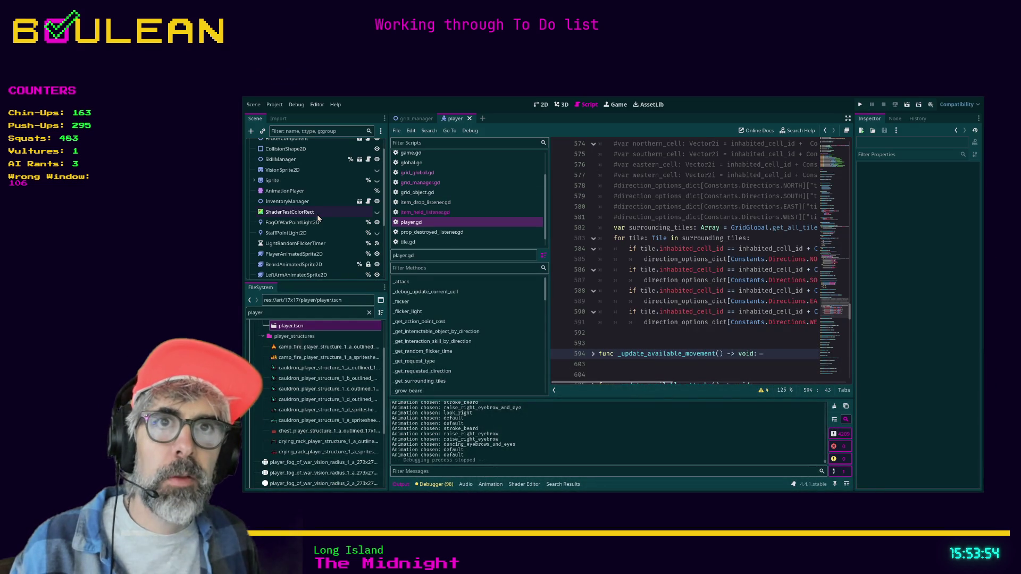
drag(292, 233, 294, 213)
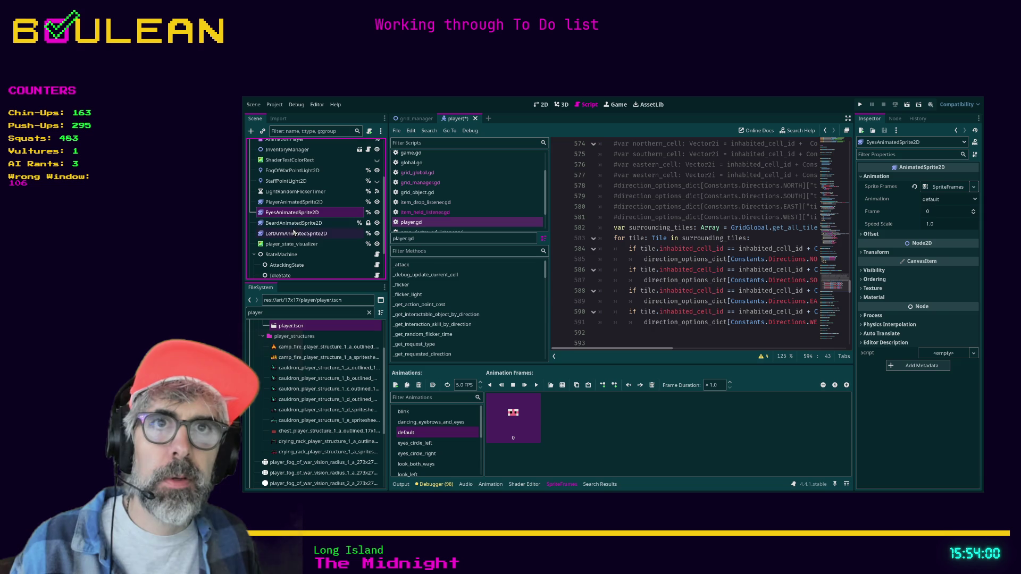
click(618, 304)
key(F5)
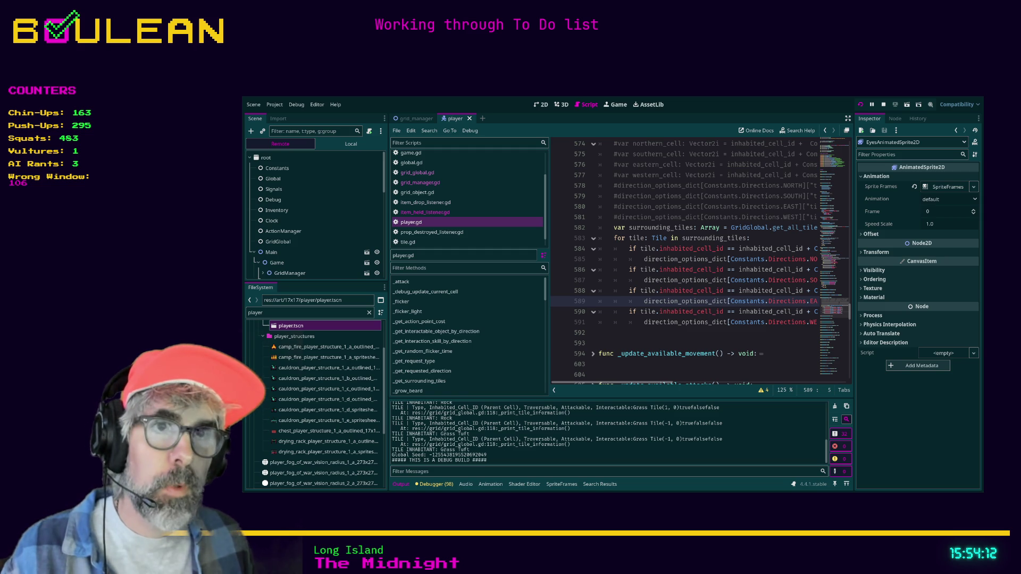
key(F5)
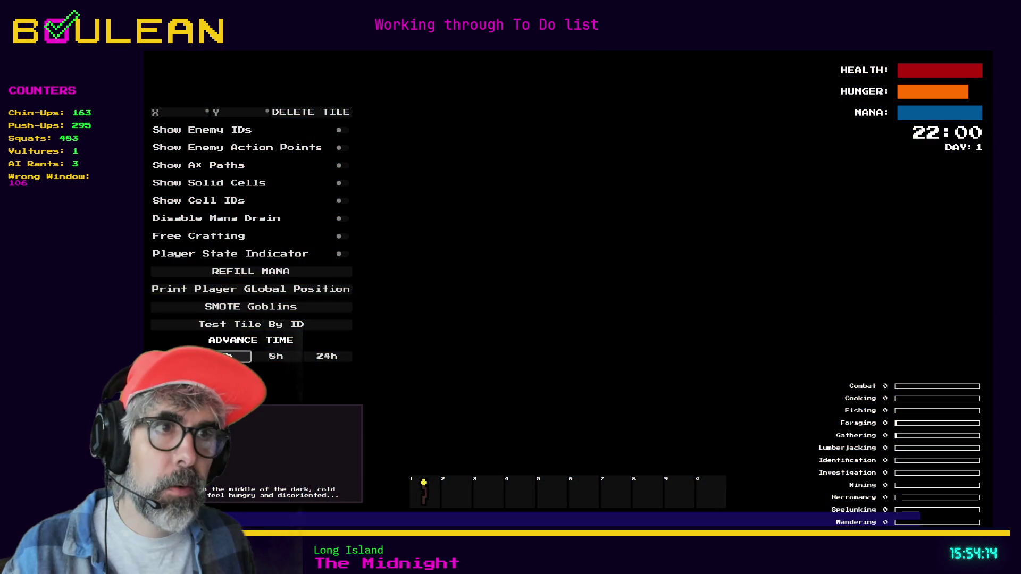
Advance the clock in two-hour steps through Day 2 to 08:00 on Day 3
click(226, 357)
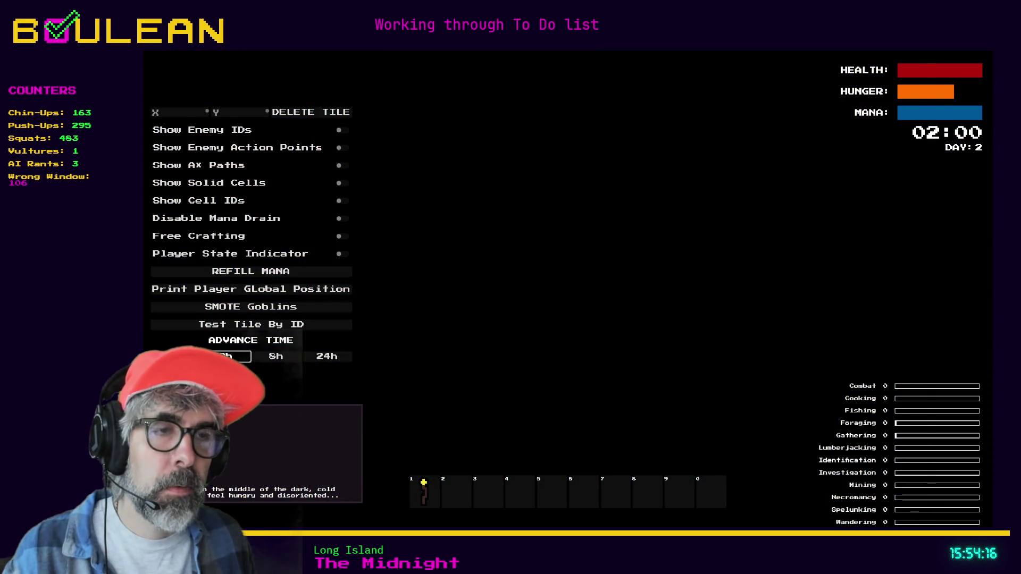
click(226, 356)
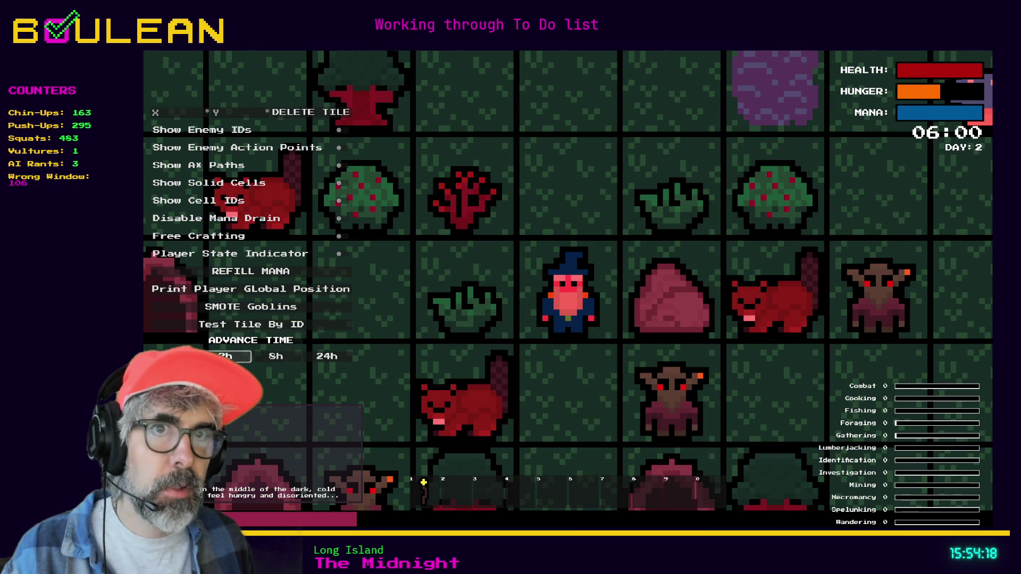
click(226, 356)
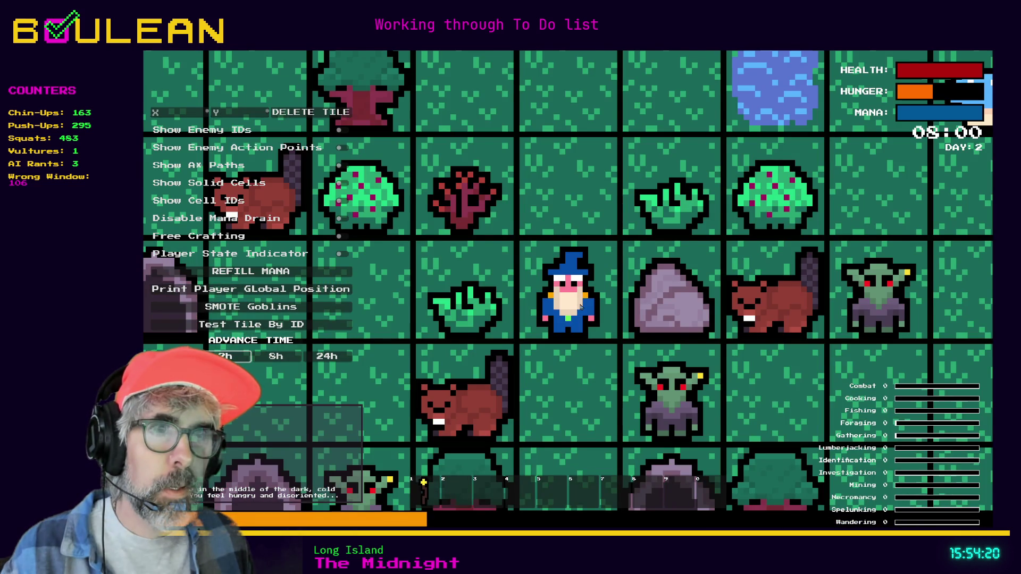
scroll(234, 343, up, 2)
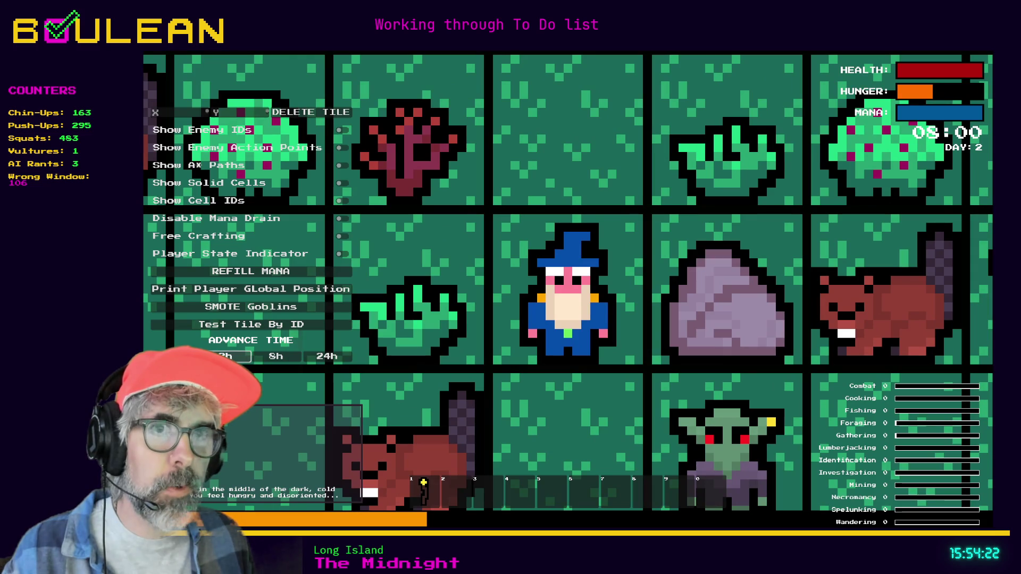
click(226, 356)
click(226, 356)
click(226, 356)
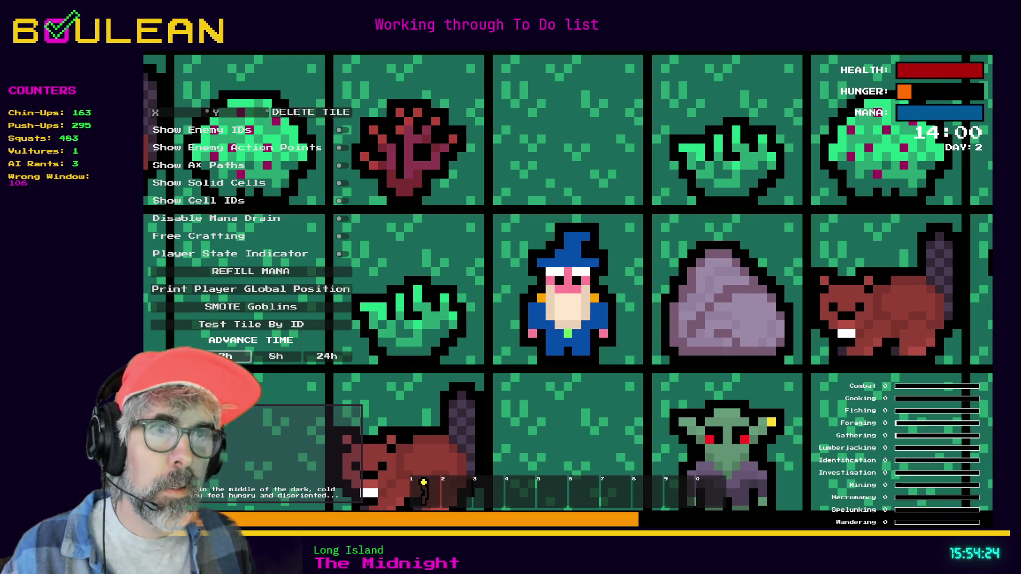
click(226, 356)
click(226, 356)
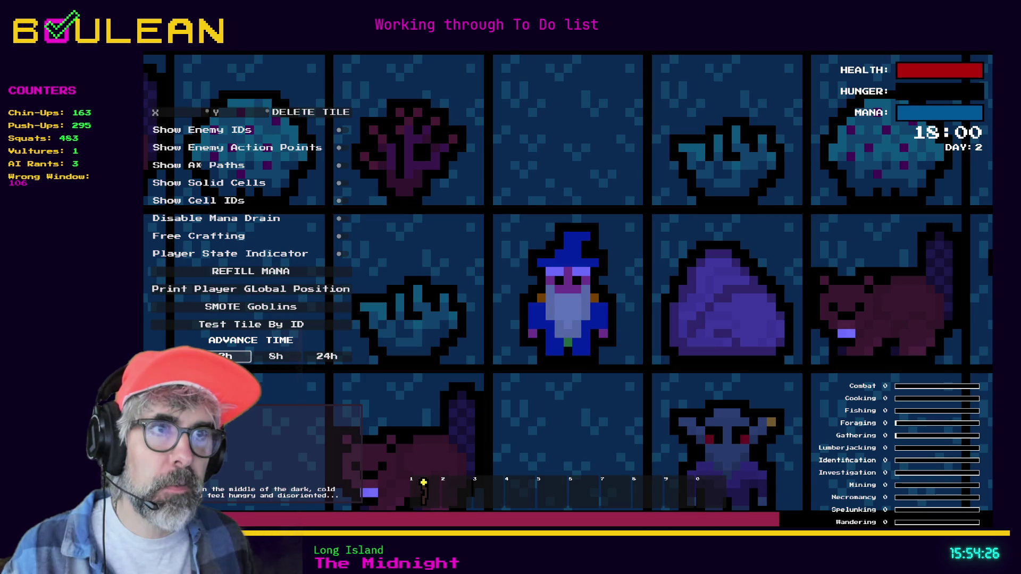
click(226, 356)
click(226, 356)
click(226, 356)
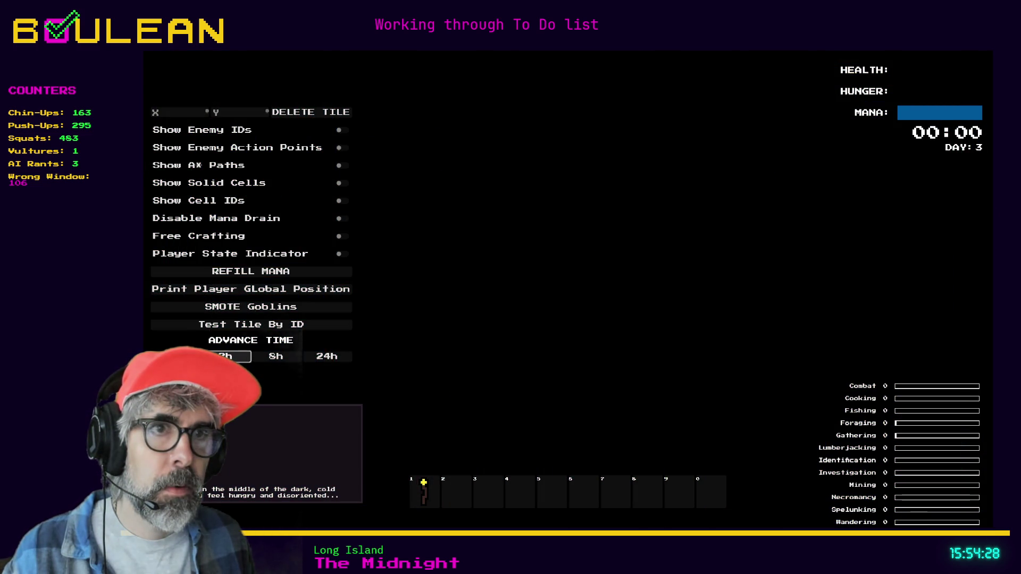
click(226, 356)
click(226, 356)
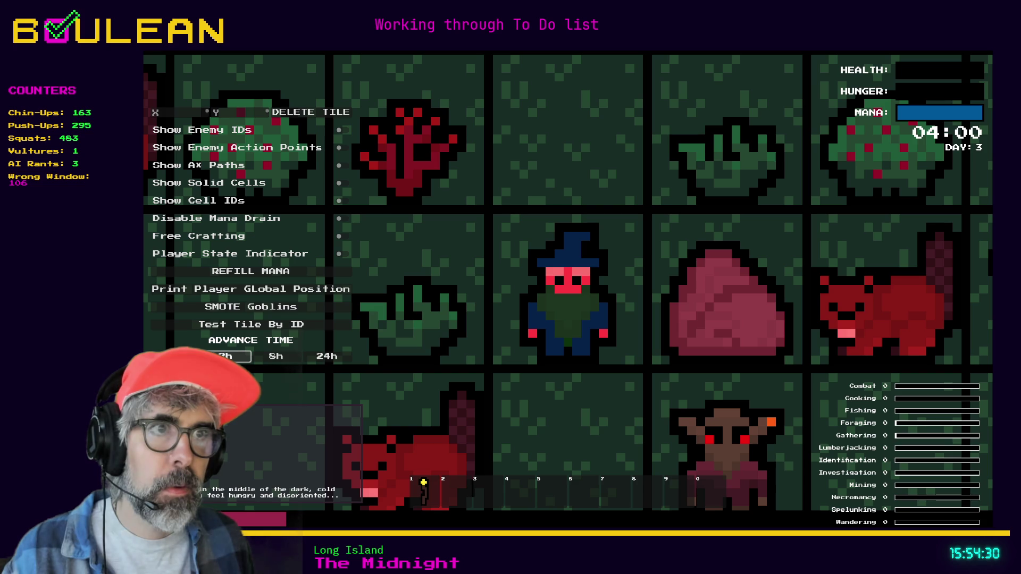
click(226, 356)
click(226, 356)
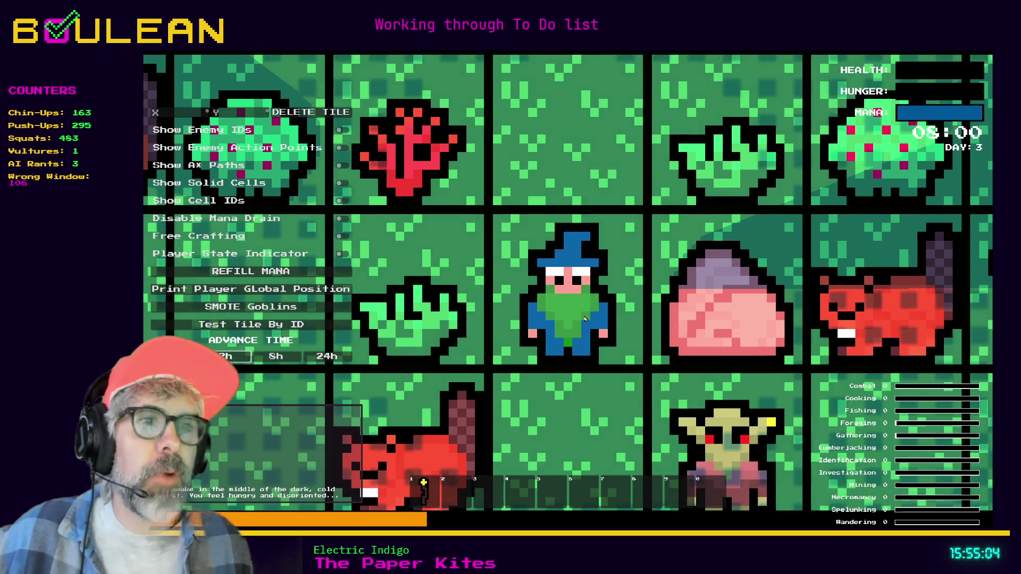
Playtest the wizard with the debug panel open, then stop the game with F8
scroll(584, 319, up, 2)
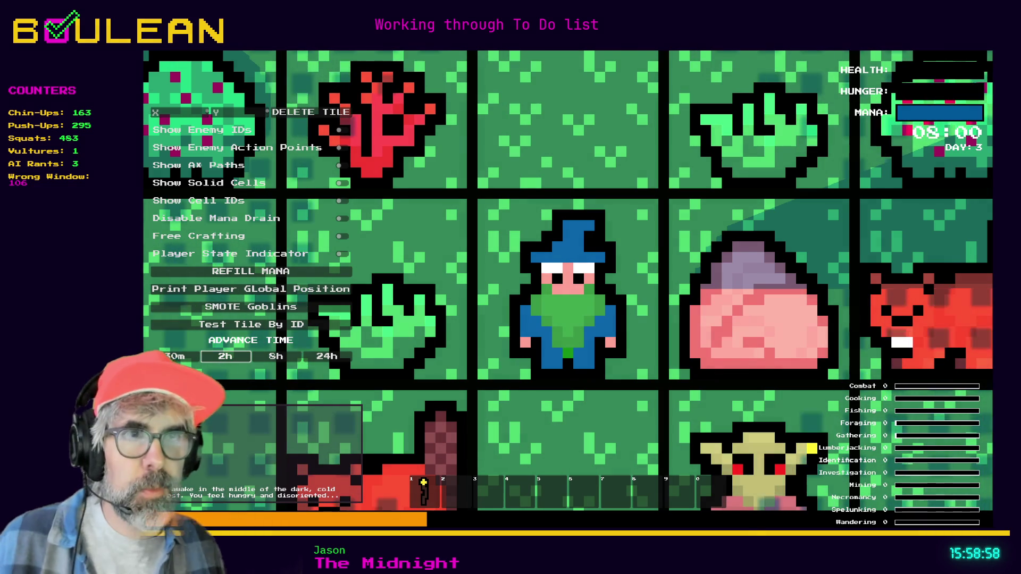
key(F8)
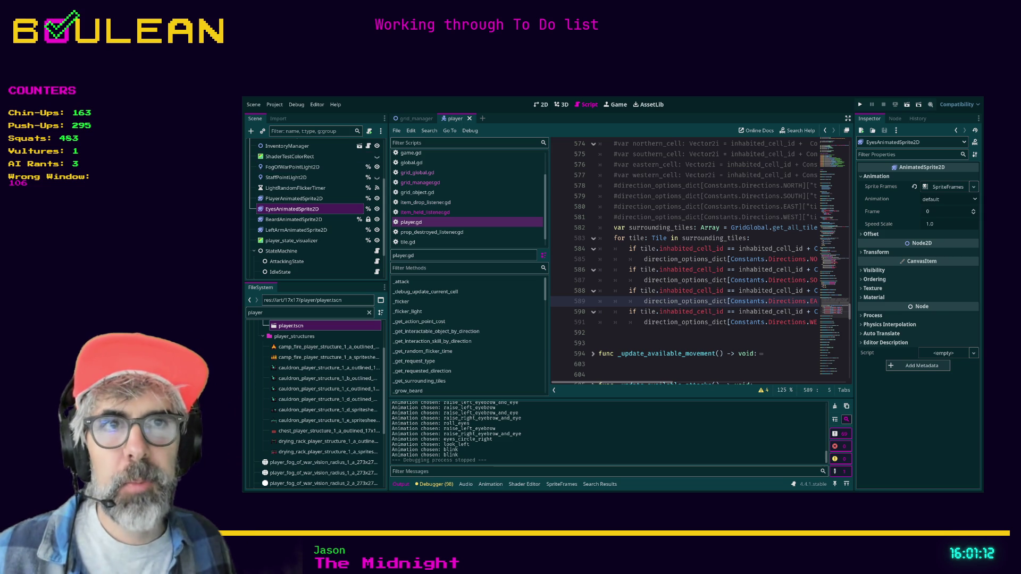
Narrow the scene and file docks beside the player.gd code
drag(389, 275, 358, 276)
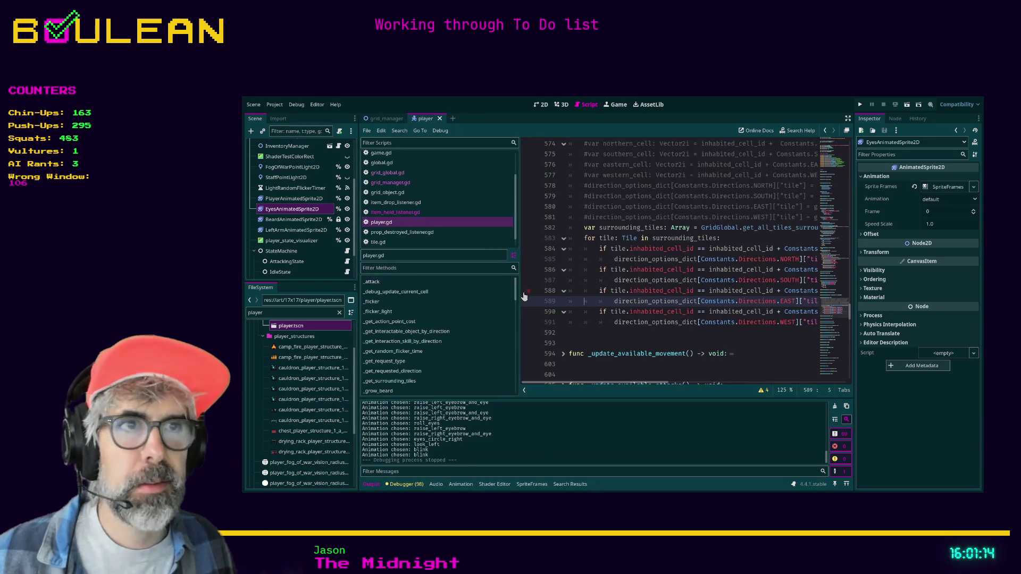
Widen the code editor and place the cursor on the empty lines below the surrounding-tiles loop
drag(520, 288, 454, 286)
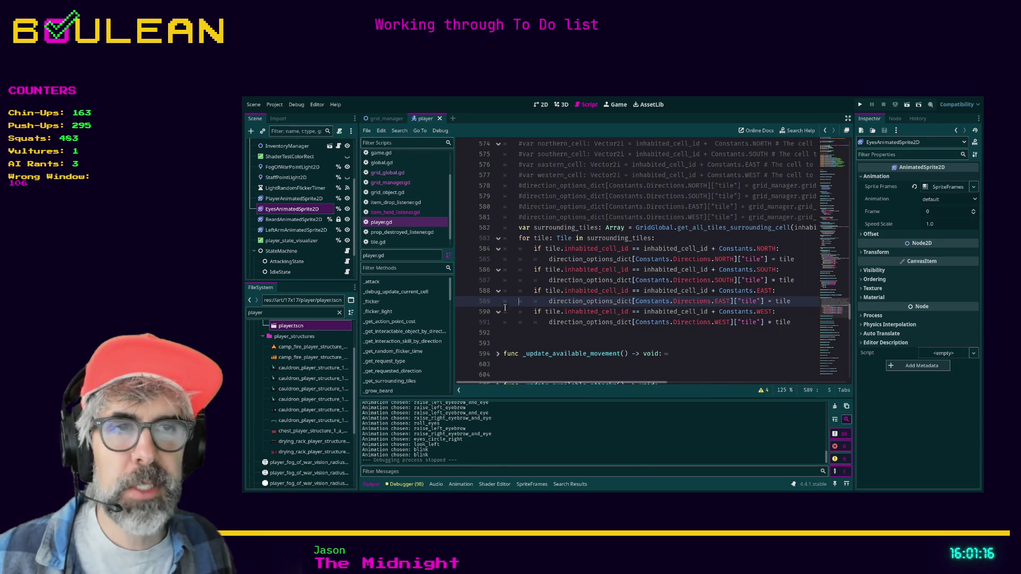
click(525, 335)
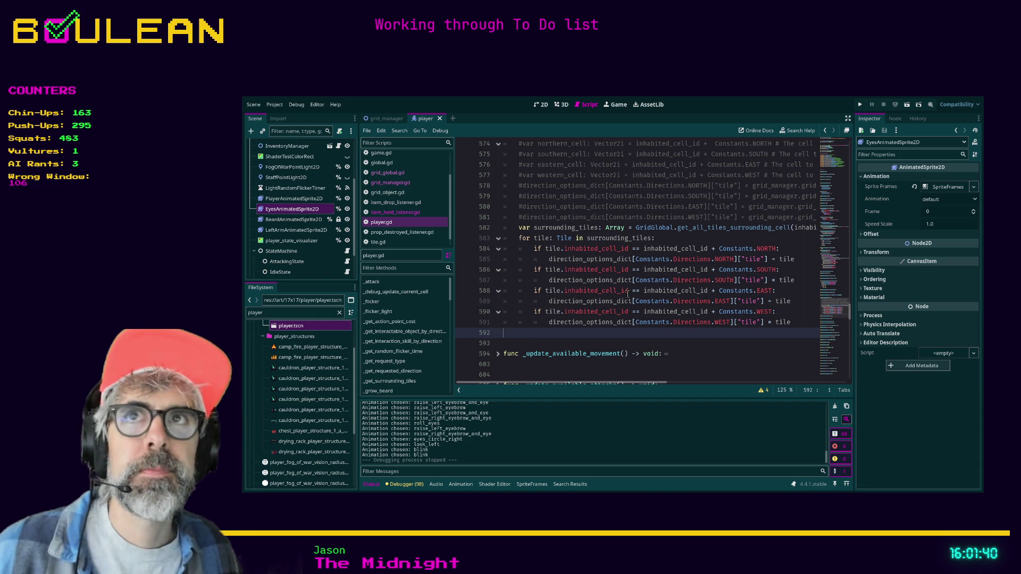
click(507, 347)
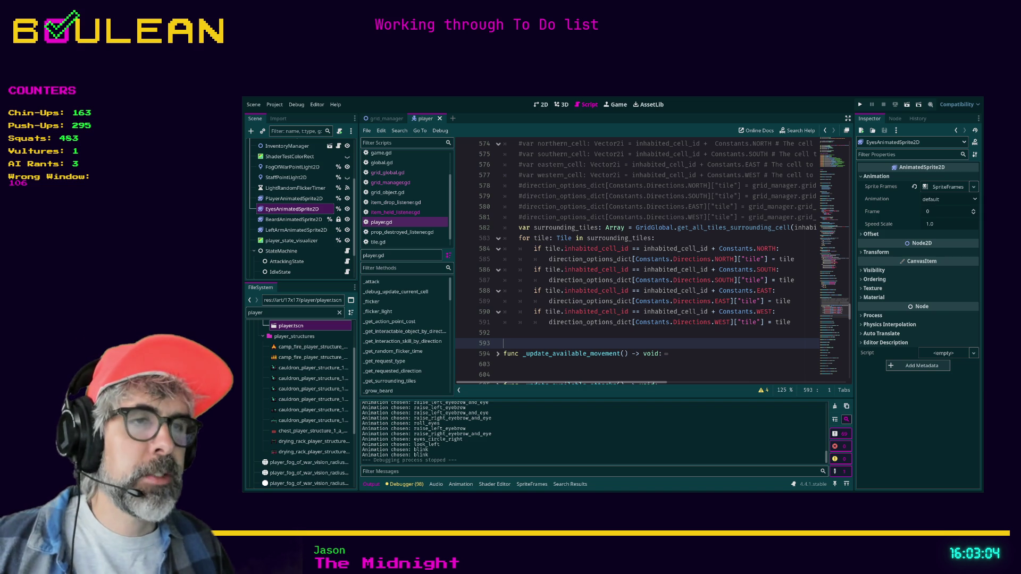
Search the project for grid_contents and jump to its declaration in grid_manager.gd
click(557, 334)
scroll(558, 335, up, 1)
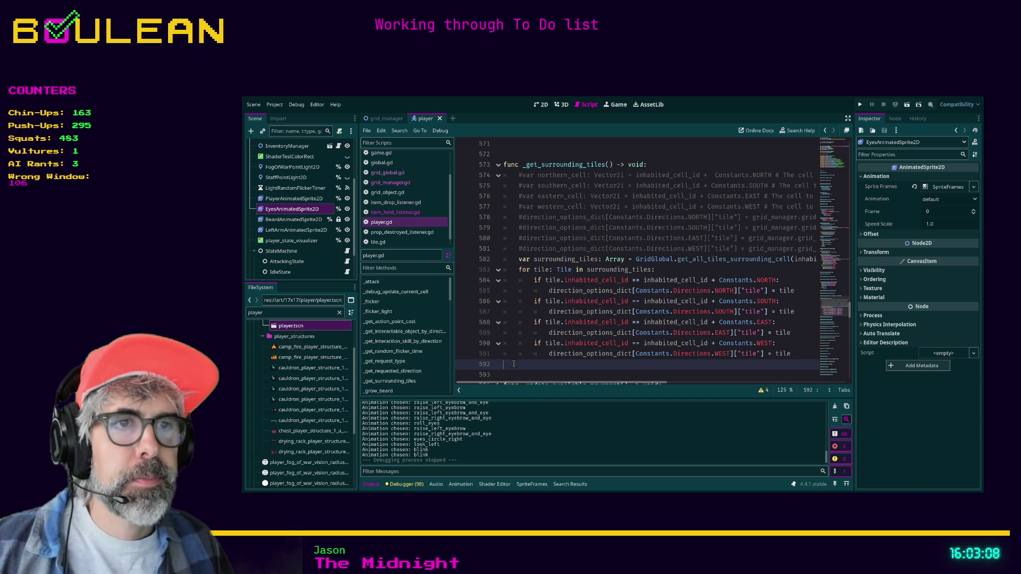
scroll(514, 364, down, 1)
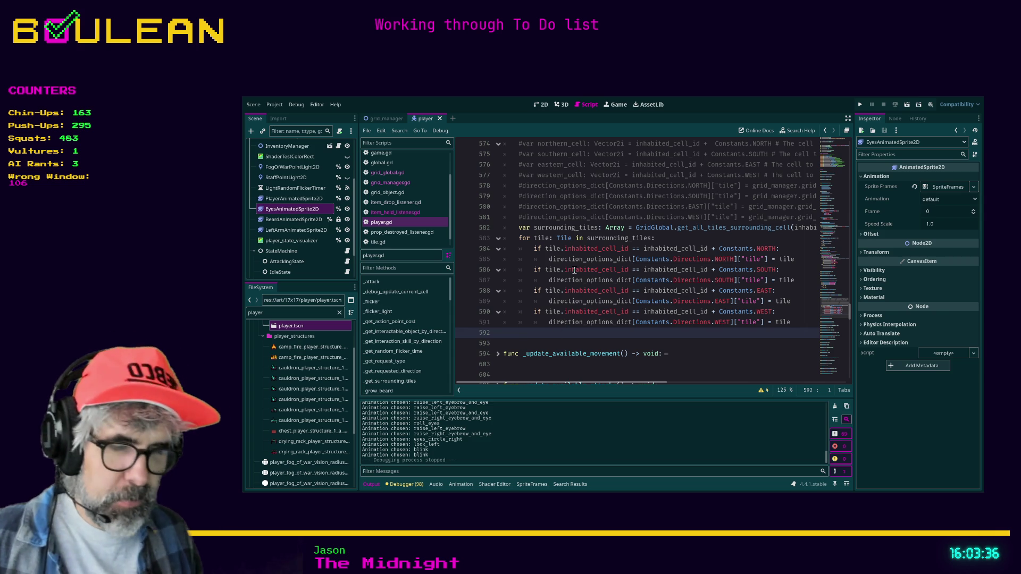
key(Return)
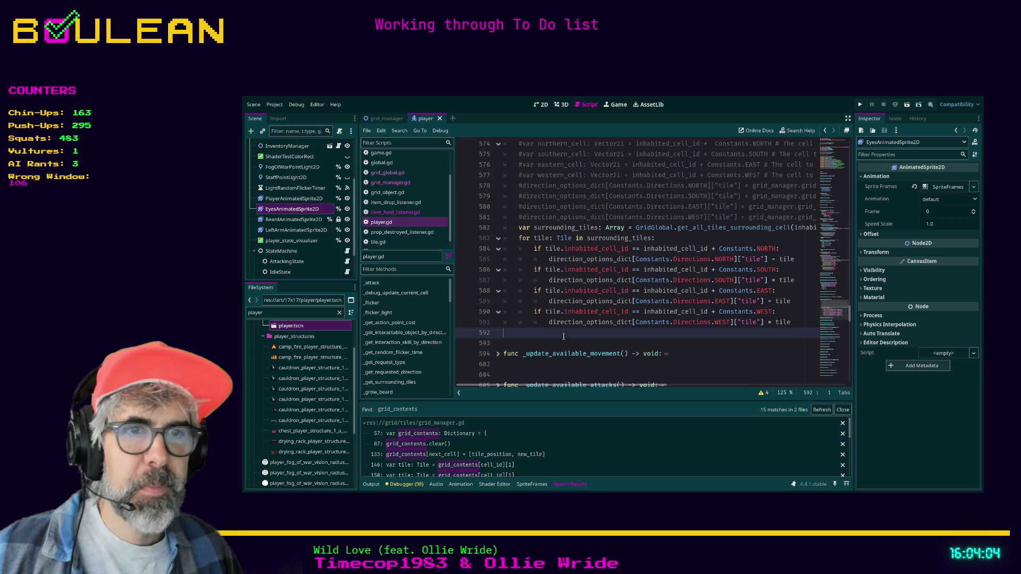
click(461, 433)
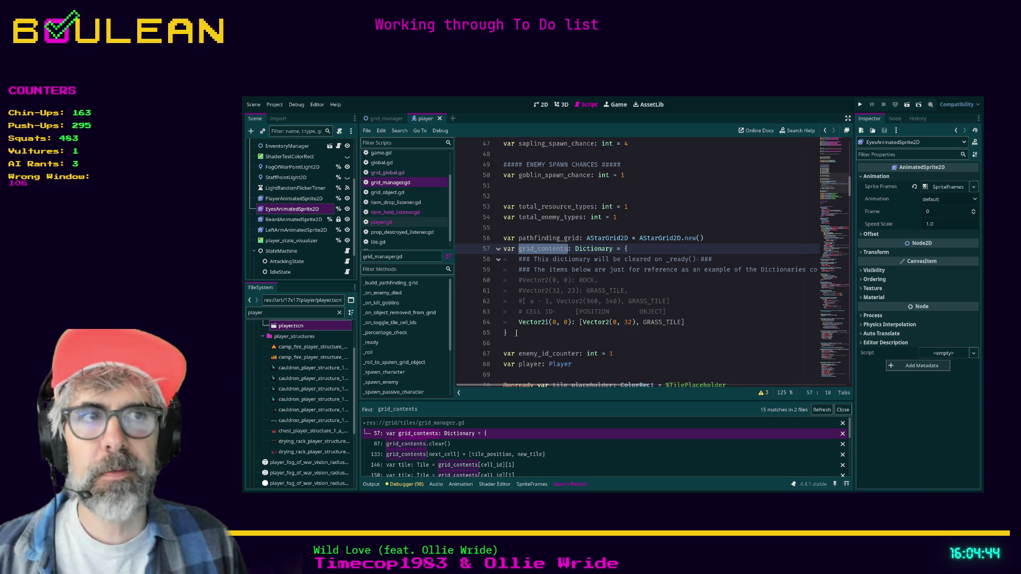
Change line 64's example key from Vector2(0, 0) to Vector2i(0, 0) in grid_manager.gd
click(513, 336)
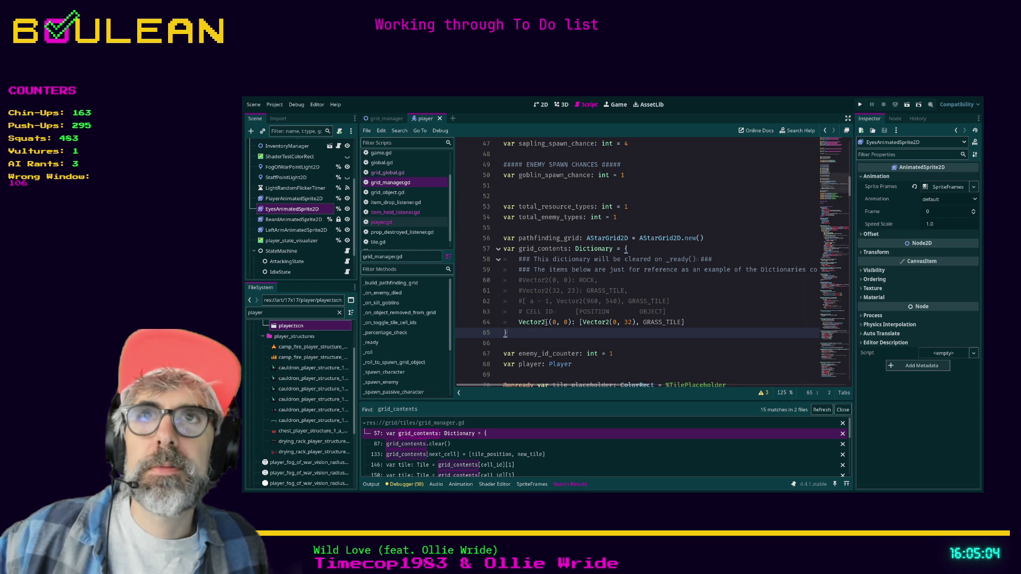
click(547, 322)
text(i)
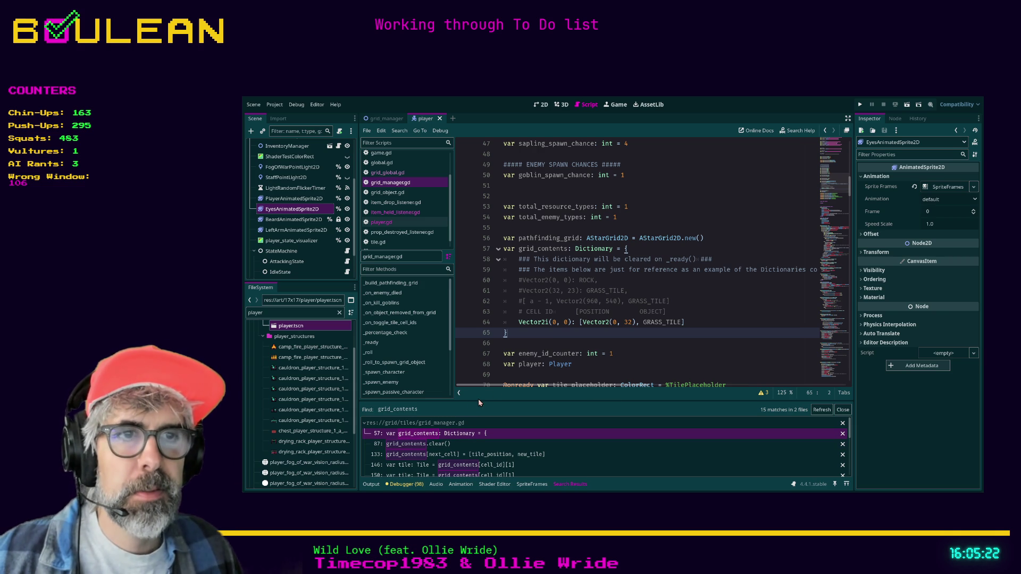
drag(478, 401, 477, 383)
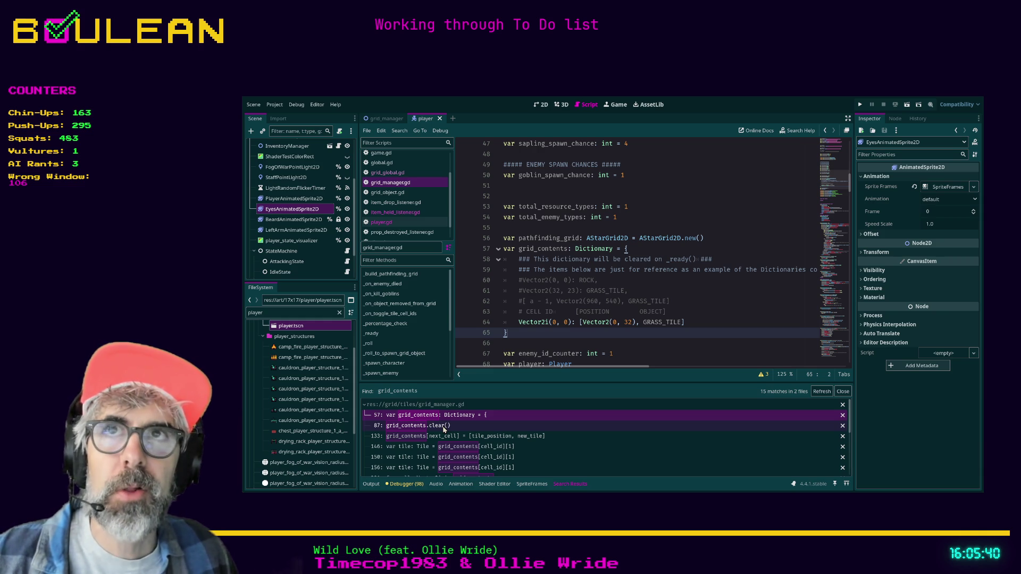
Jump to the grid_contents.clear() result on line 87 of grid_manager.gd
click(444, 426)
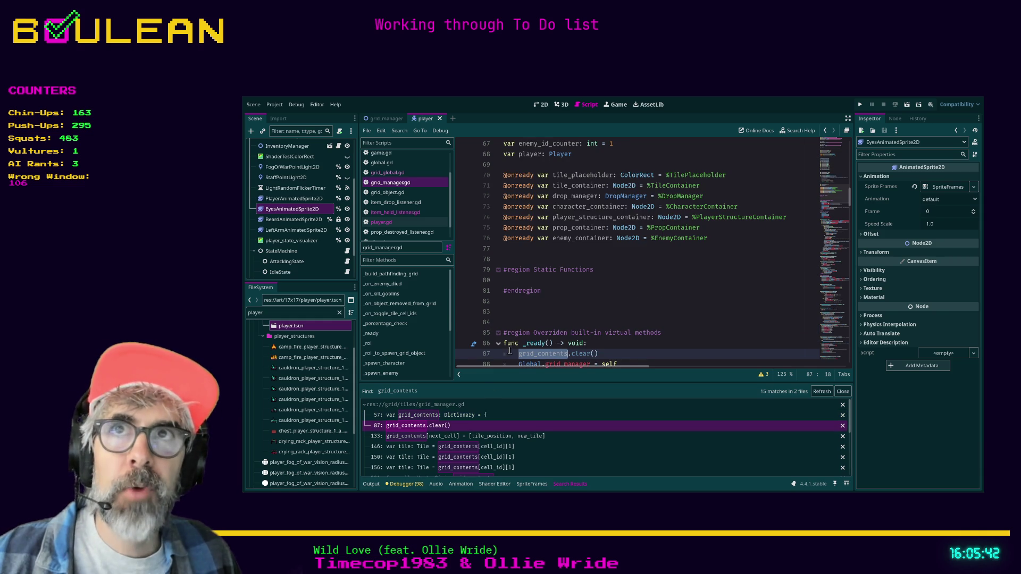
scroll(553, 295, down, 1)
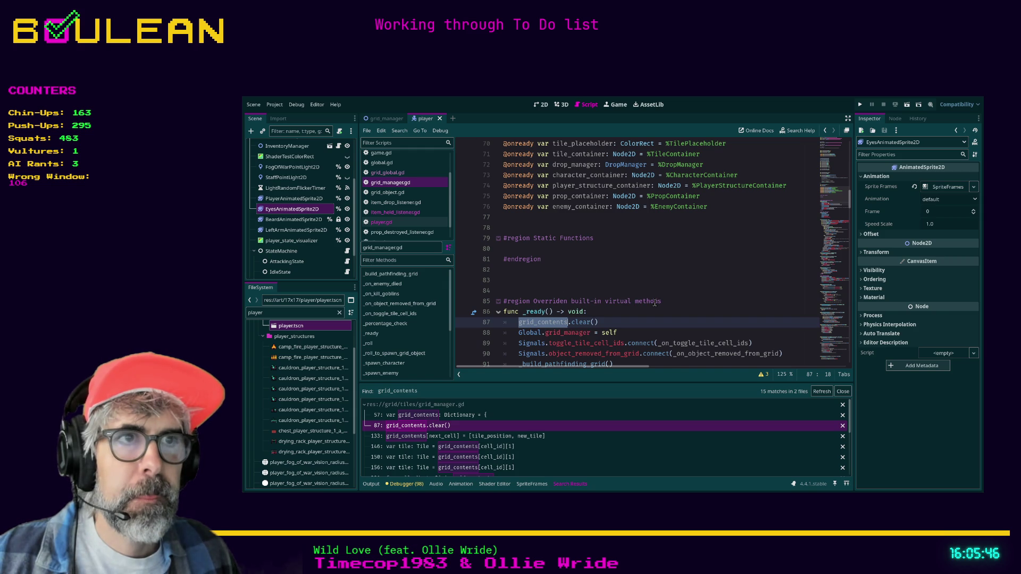
scroll(654, 302, up, 17)
scroll(653, 303, up, 6)
scroll(590, 230, down, 4)
scroll(590, 231, down, 13)
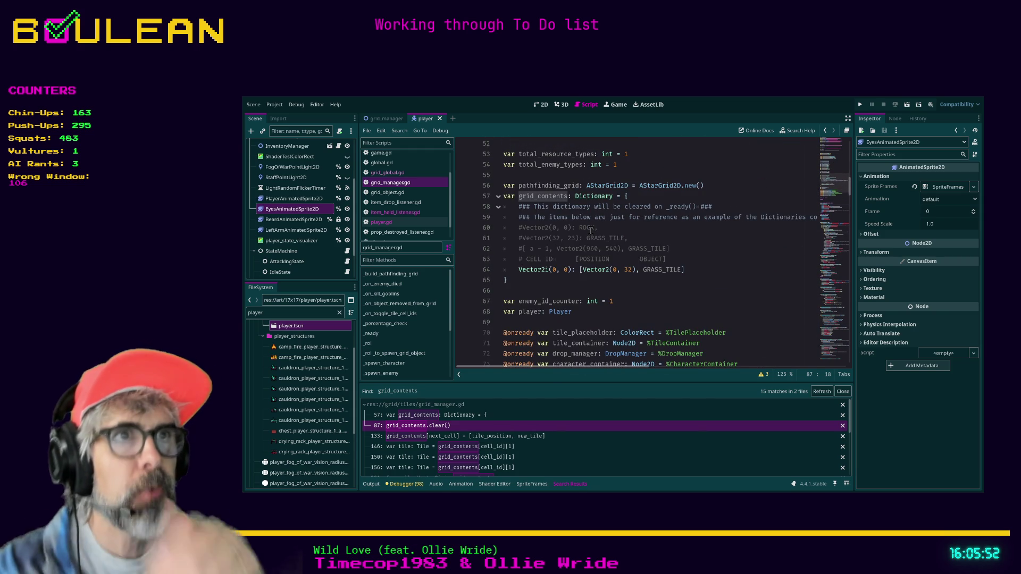
scroll(601, 282, up, 1)
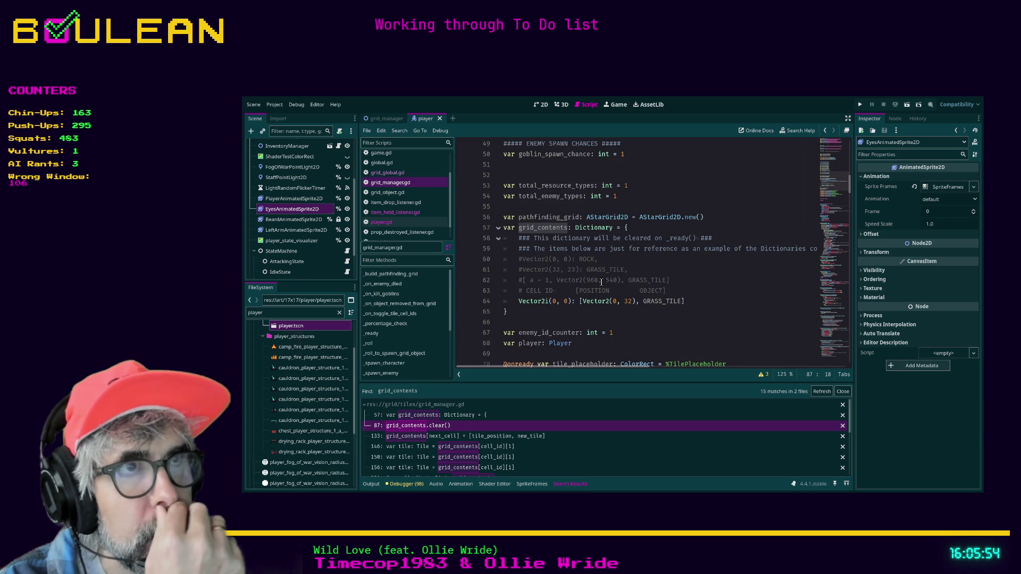
scroll(601, 282, down, 6)
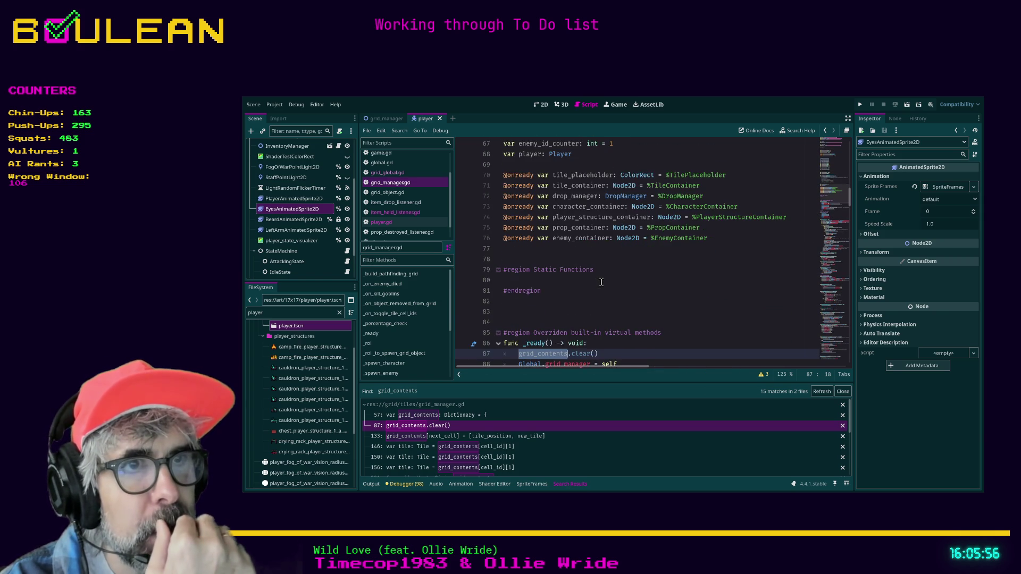
scroll(600, 282, up, 5)
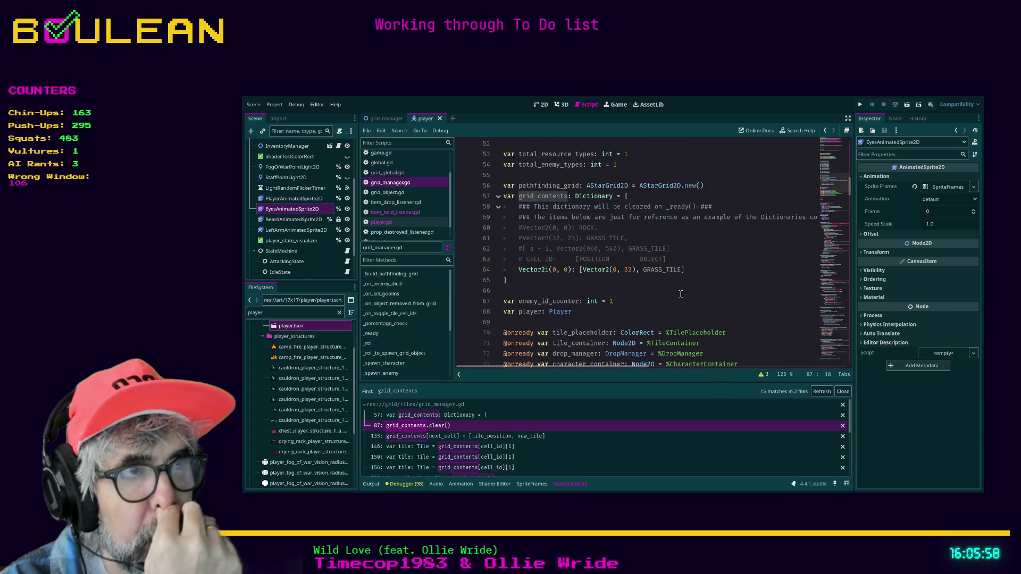
Select the grid_contents dictionary on lines 57–65 to review it, then place the caret after line 87's clear() call
click(542, 282)
drag(543, 281, 498, 200)
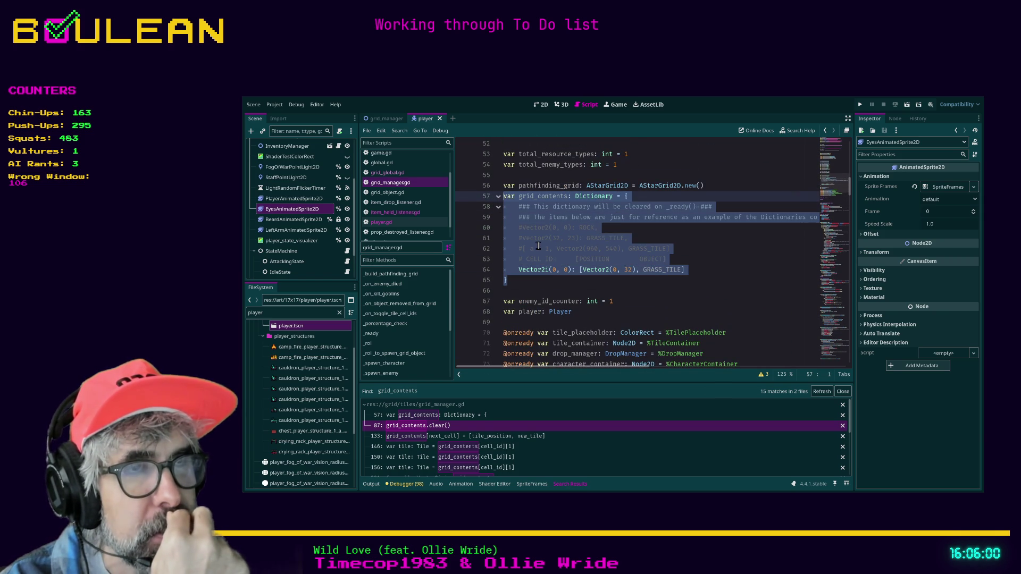
click(560, 270)
scroll(564, 277, down, 6)
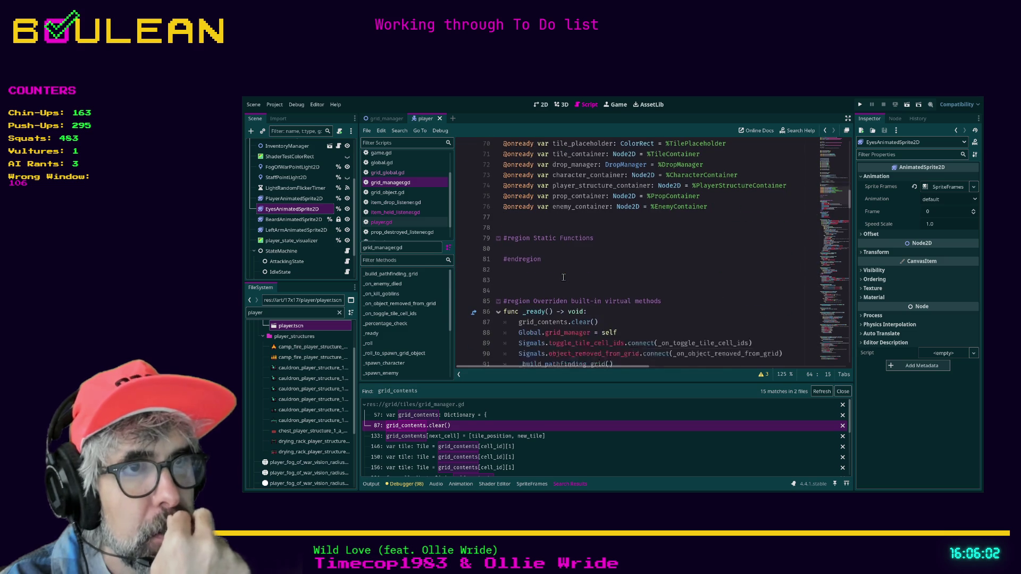
click(596, 322)
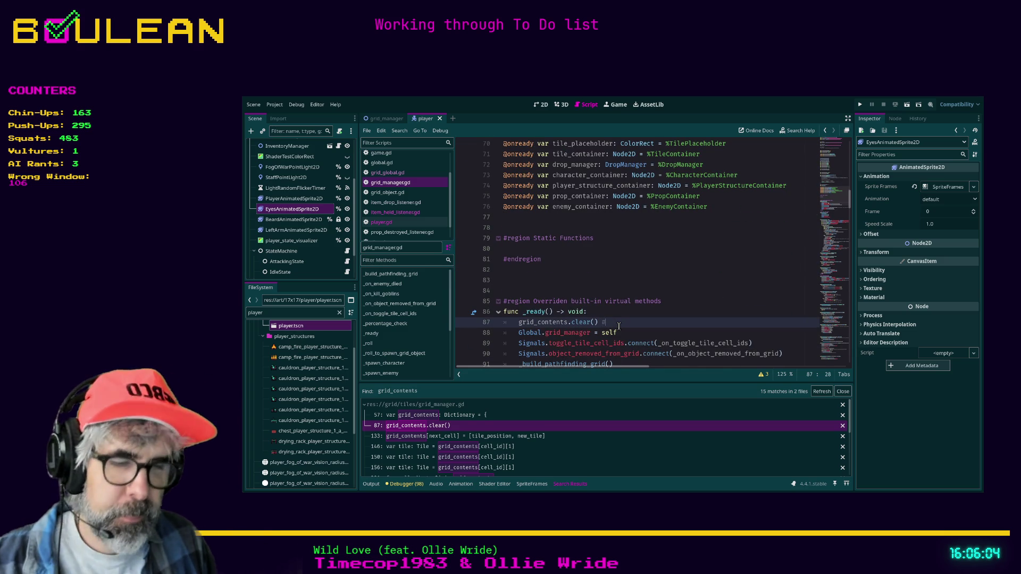
Add a TODO comment on line 87 to remove this once grid_contents is no longer used
text(#TODO Remove this when)
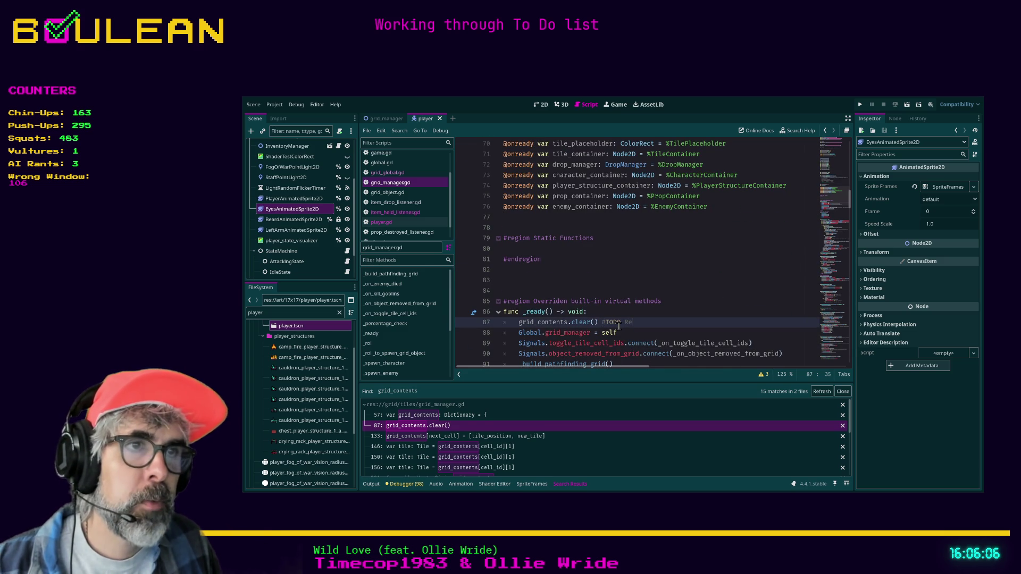
key(BackSpace)
key(BackSpace)
key(BackSpace)
text(once grid_contents is no longer)
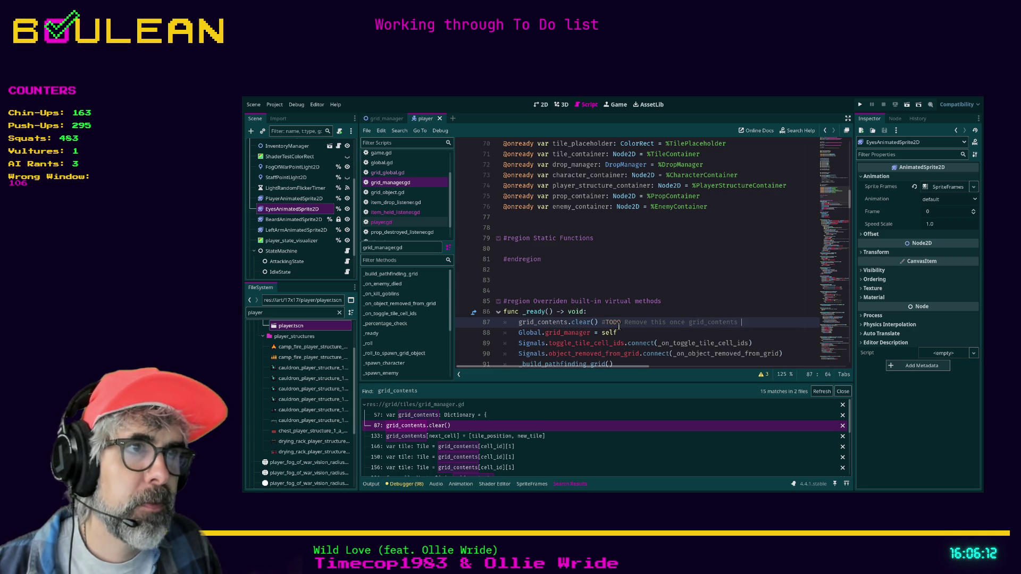
text( used)
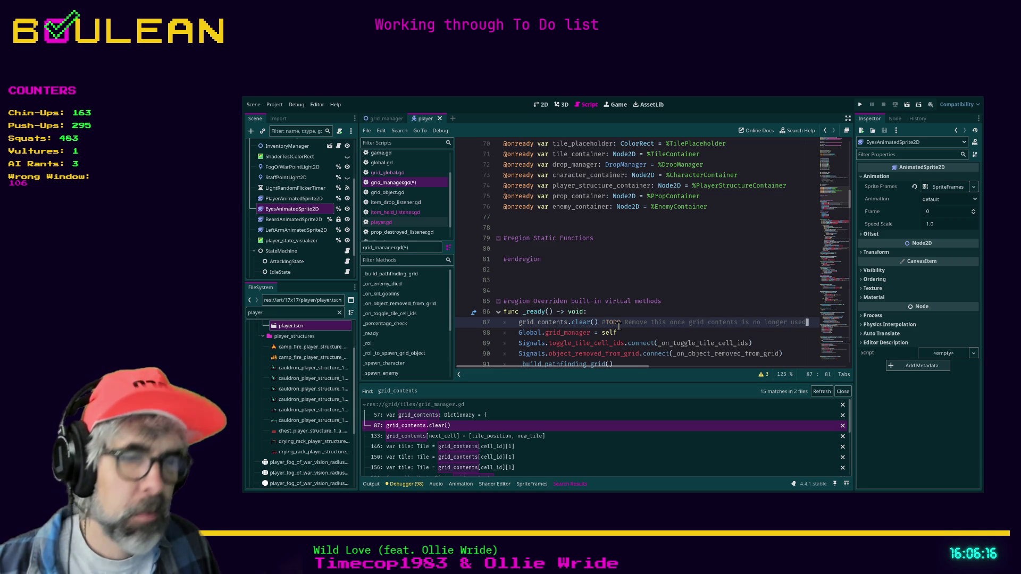
scroll(619, 325, down, 1)
Date the TODO note with 2025-11-29 and save grid_manager.gd
key(ctrl+Left)
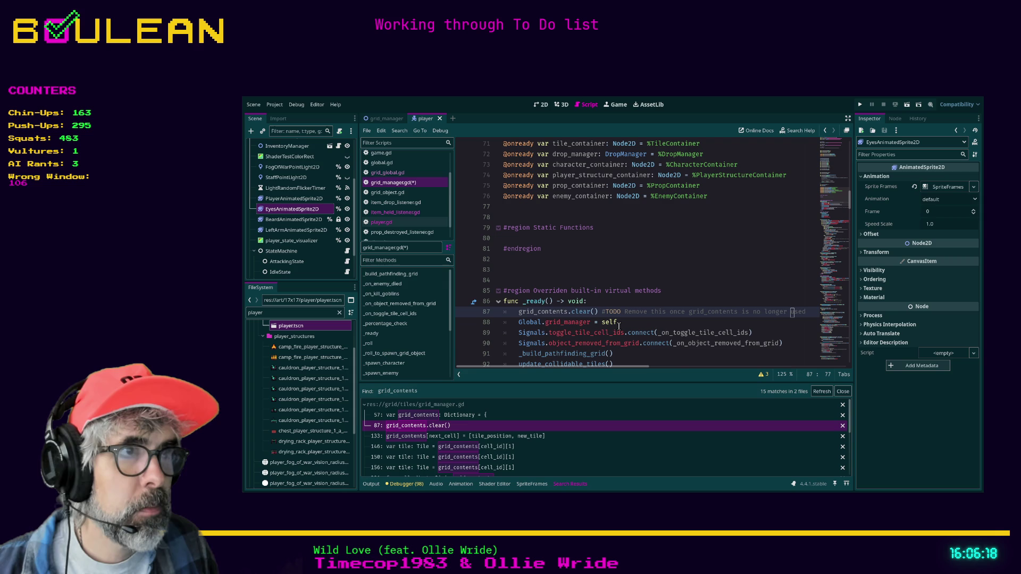
key(ctrl+Left)
key(ctrl+Left)
key(ctrl+Left)
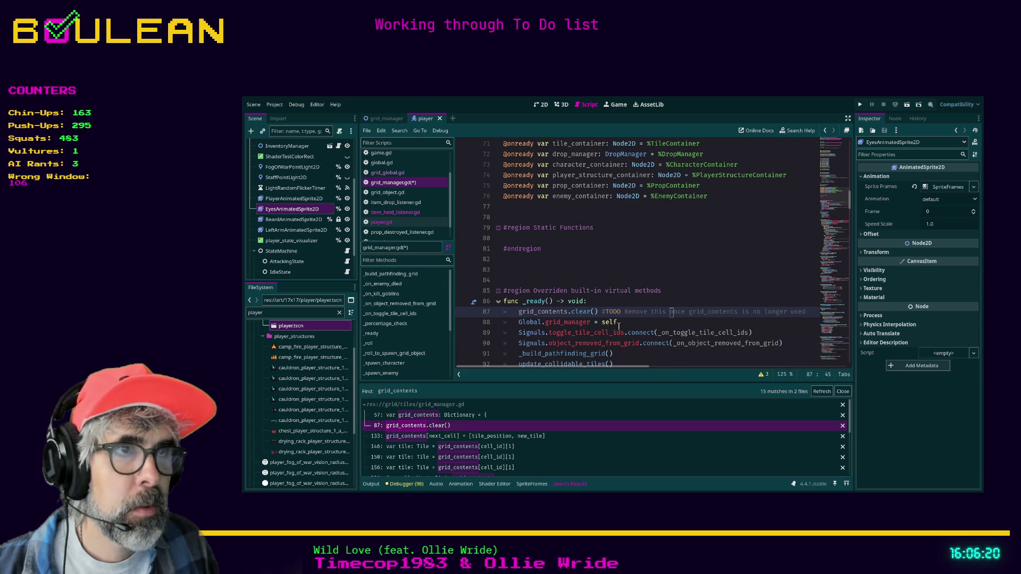
key(ctrl+Left)
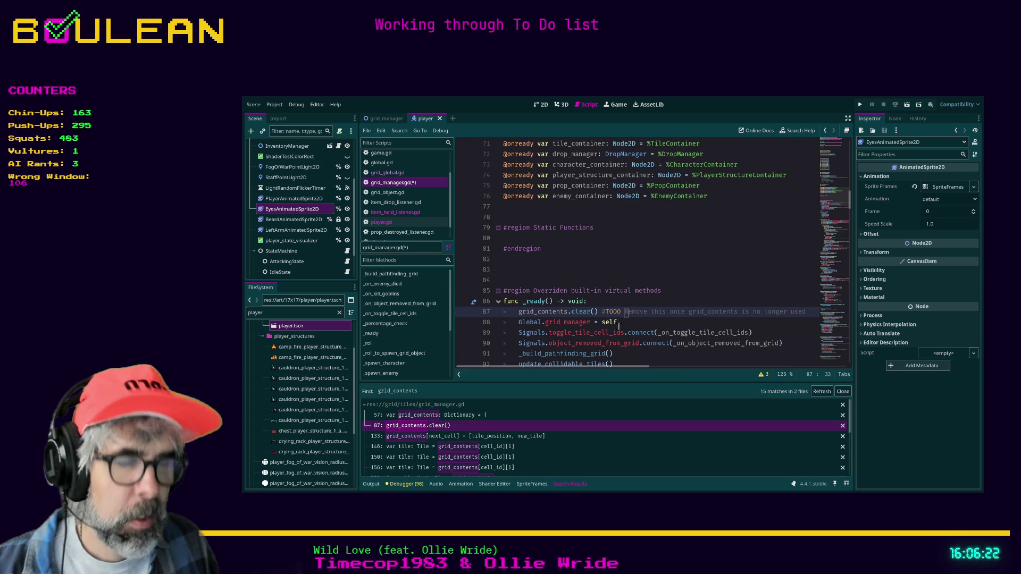
text(2025-11-20)
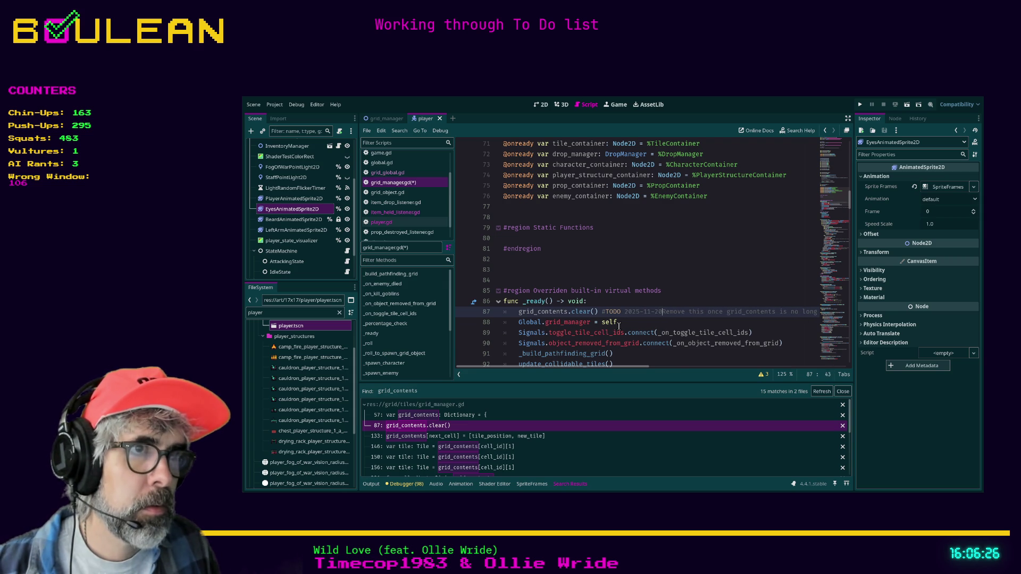
text(9:)
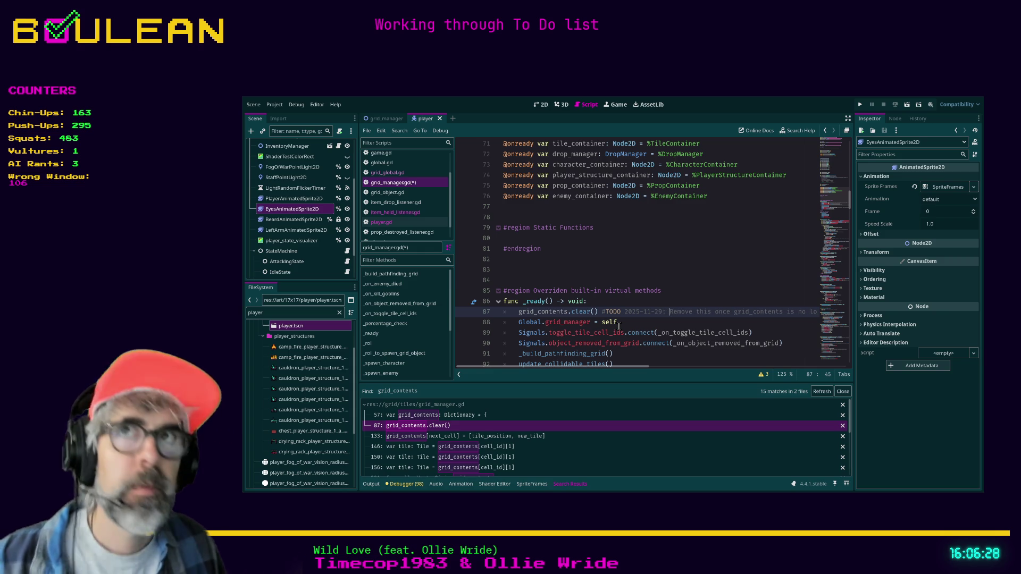
key(ctrl+s)
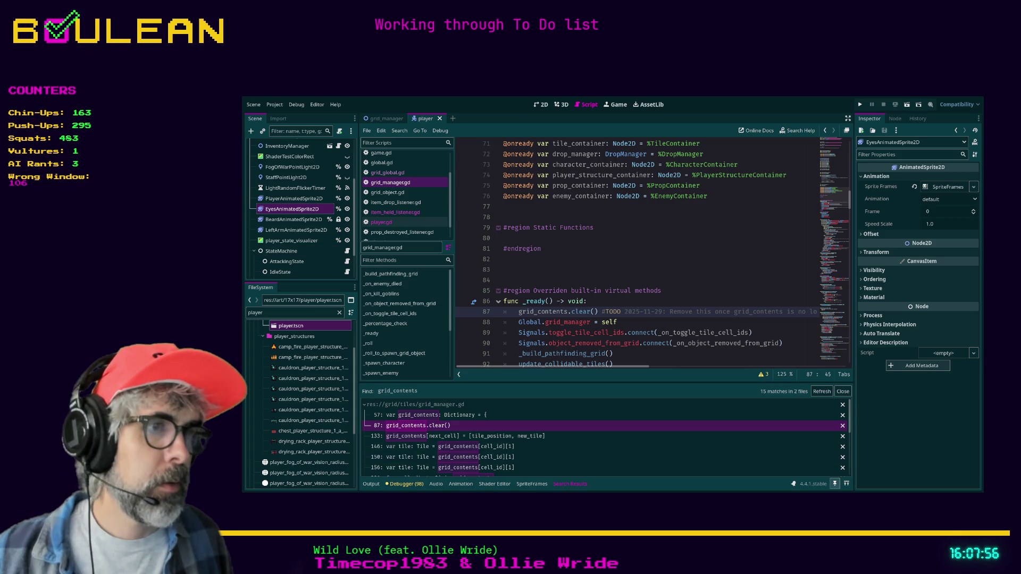
key(alt+Tab)
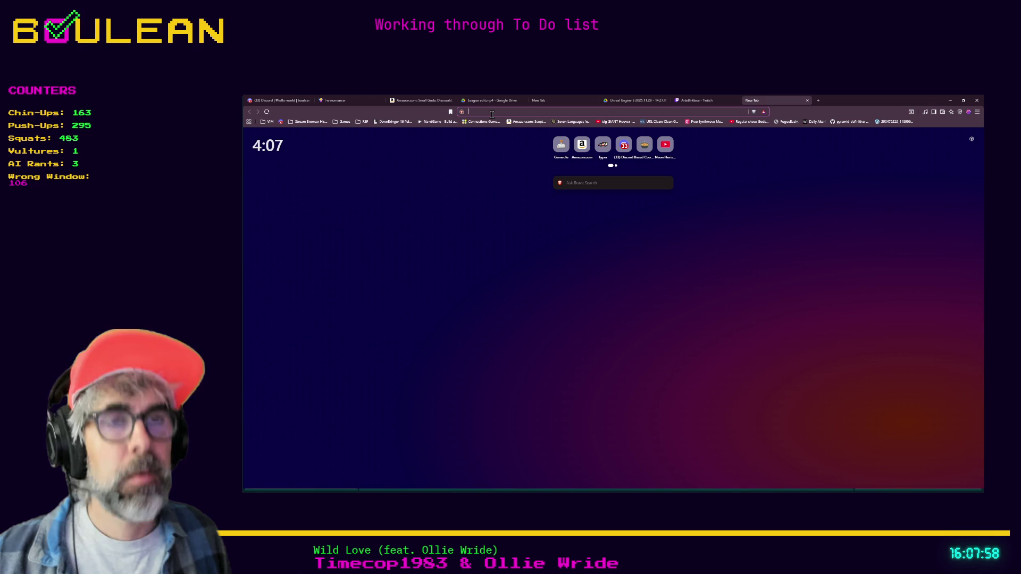
Search 'steam m' in the address bar and load the Midinous Steam store page
text(magi)
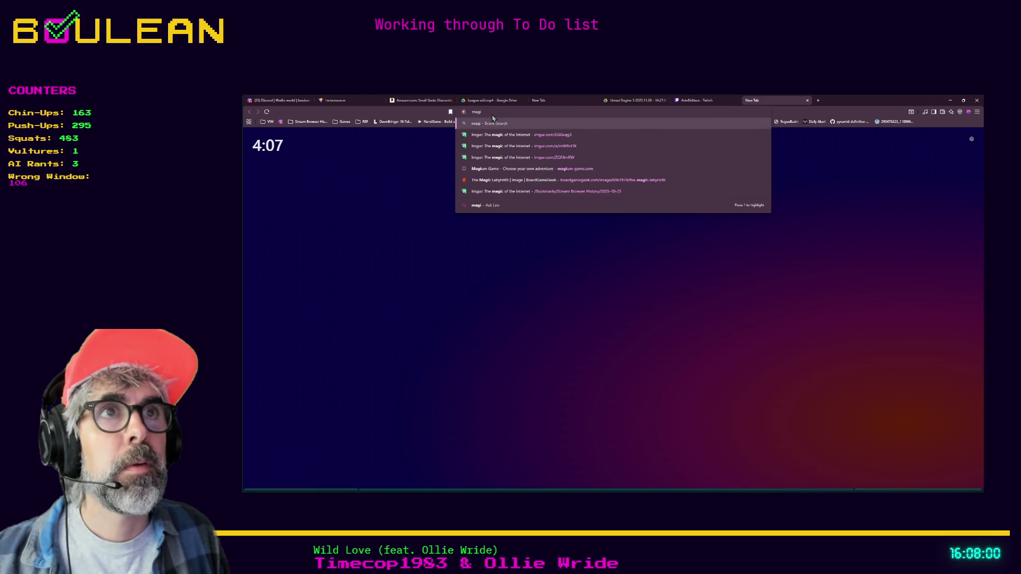
text(c)
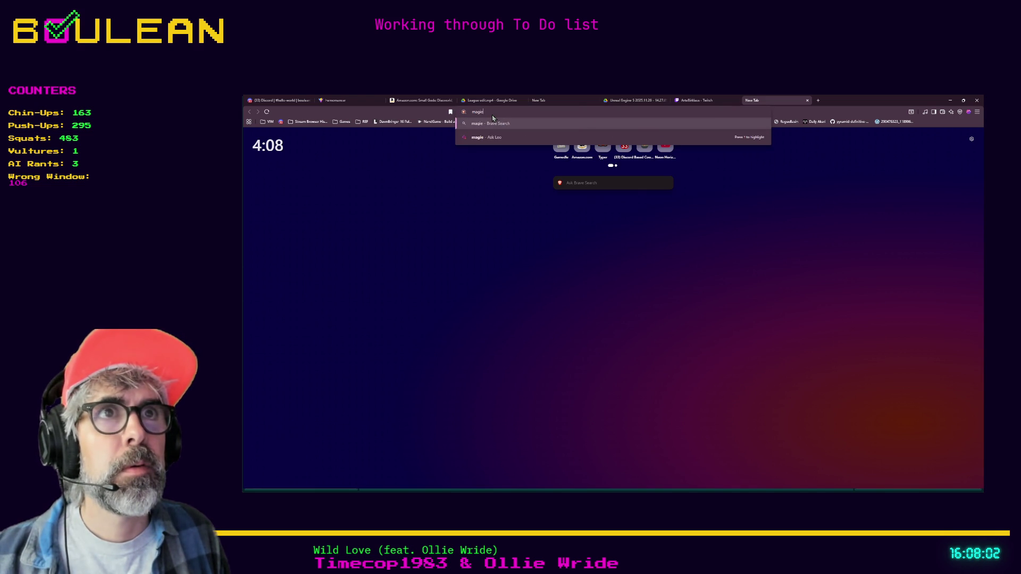
key(BackSpace)
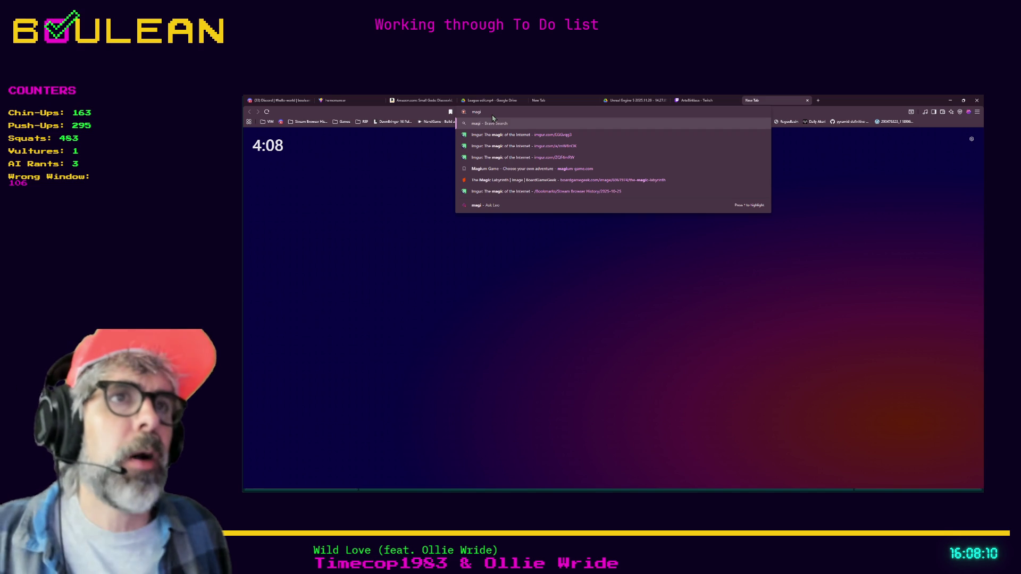
key(ctrl+a)
text(stea)
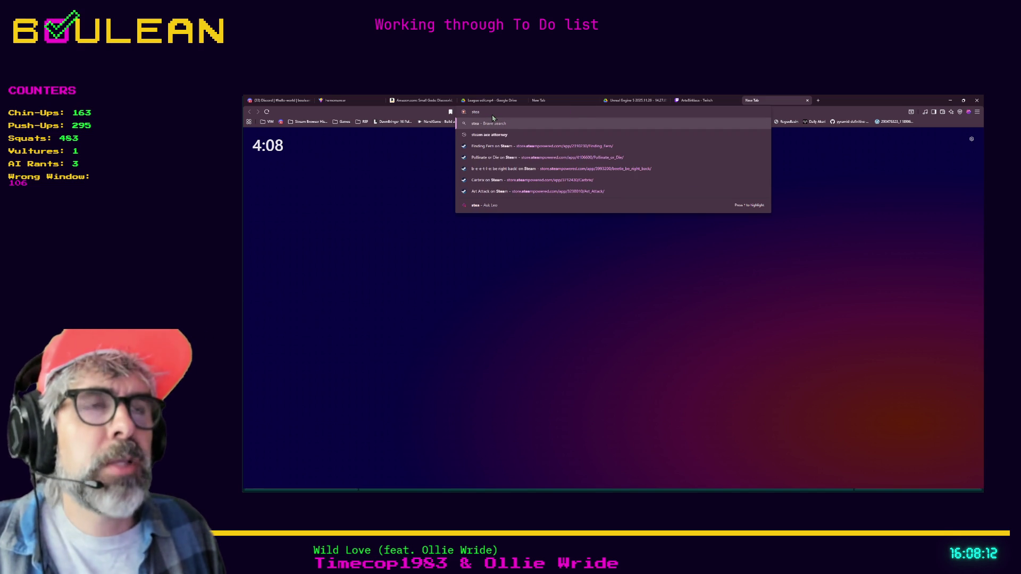
text(m )
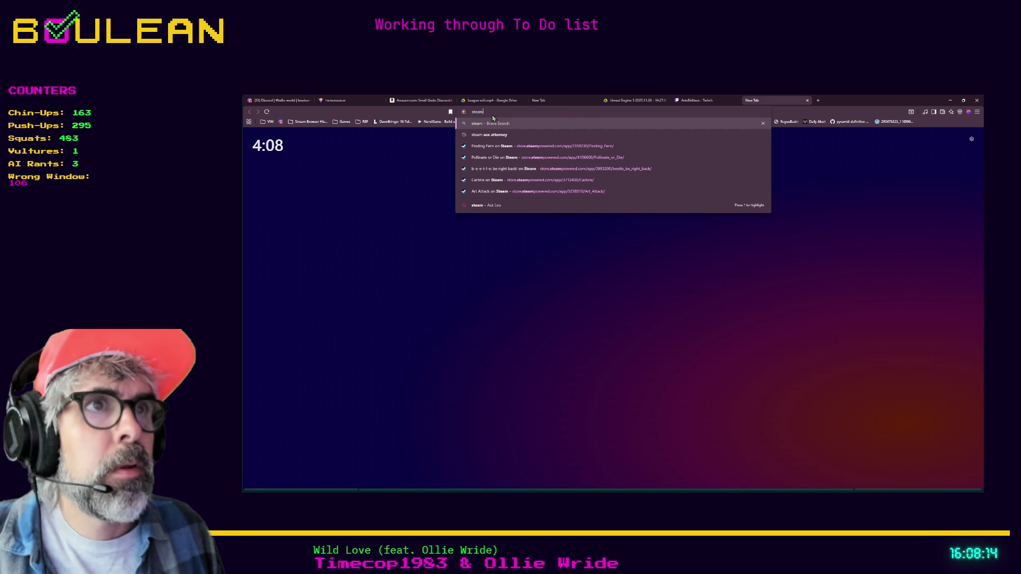
text(m)
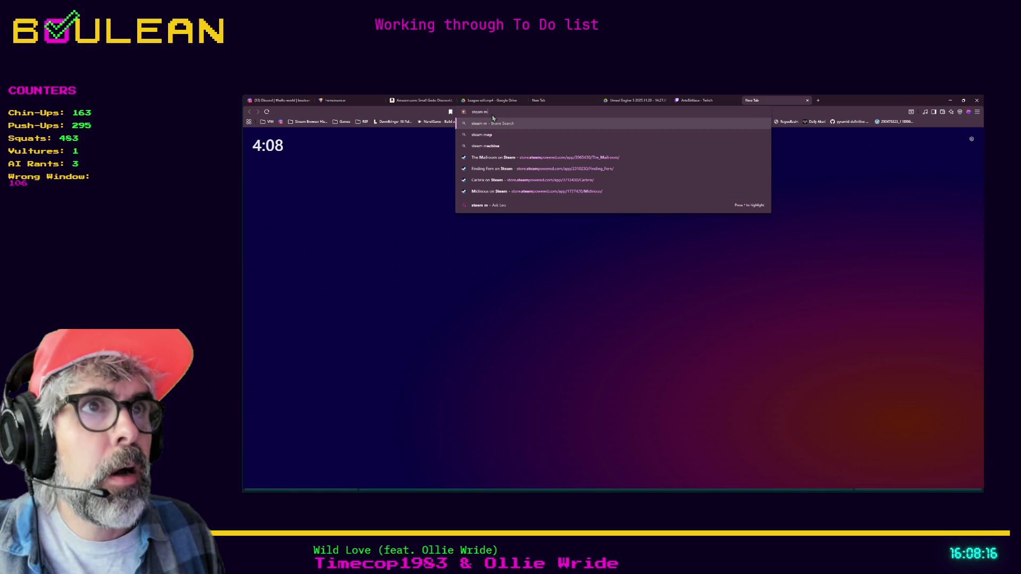
key(Down)
key(Down)
key(Down)
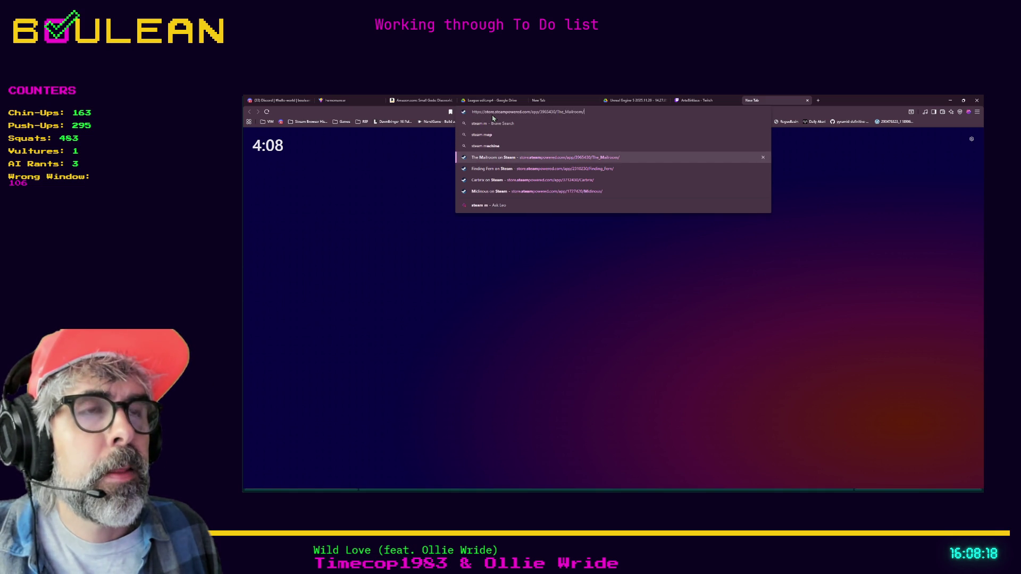
key(Down)
key(Up)
key(Return)
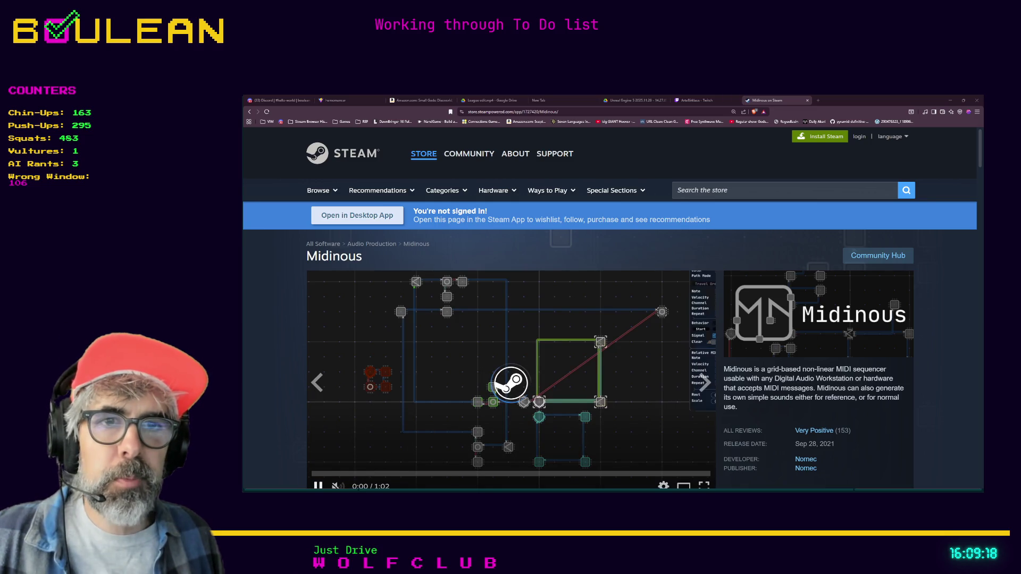
Scroll the Midinous store page, then close its tab to reveal the Twitch channel
scroll(280, 362, down, 1)
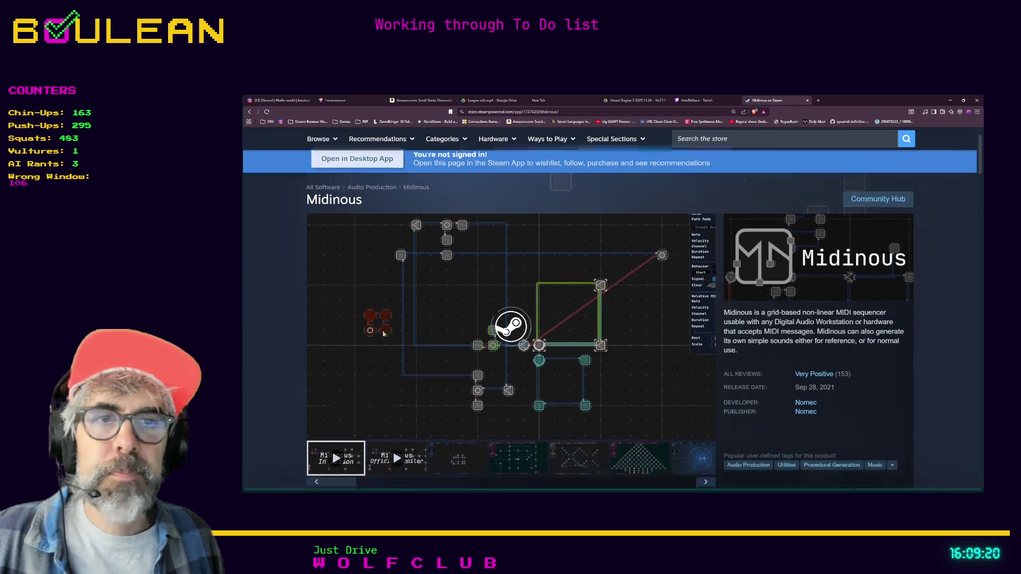
click(807, 100)
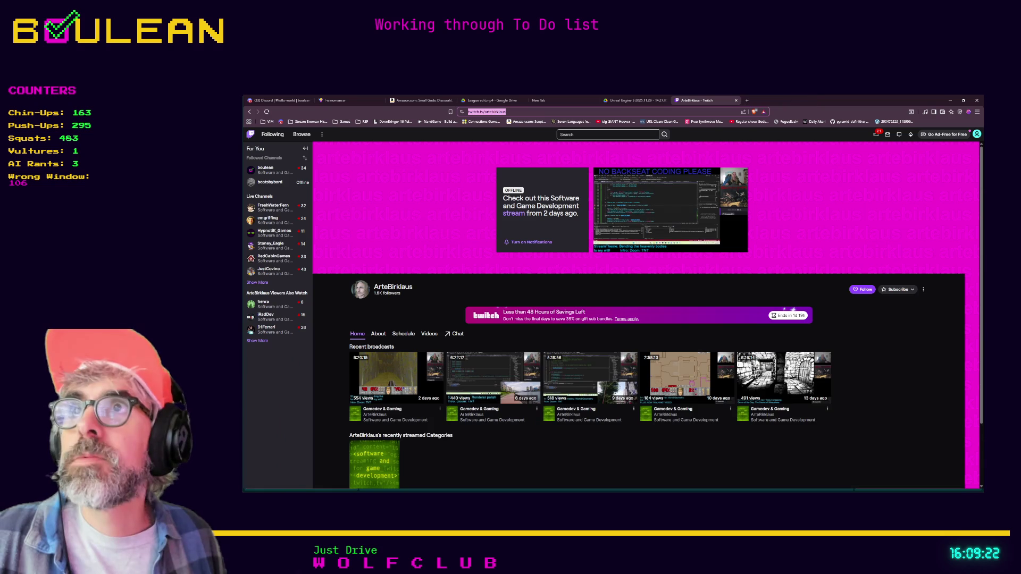
Open a new browser tab and enter 'steam wizordum' in the address bar
key(alt+Tab)
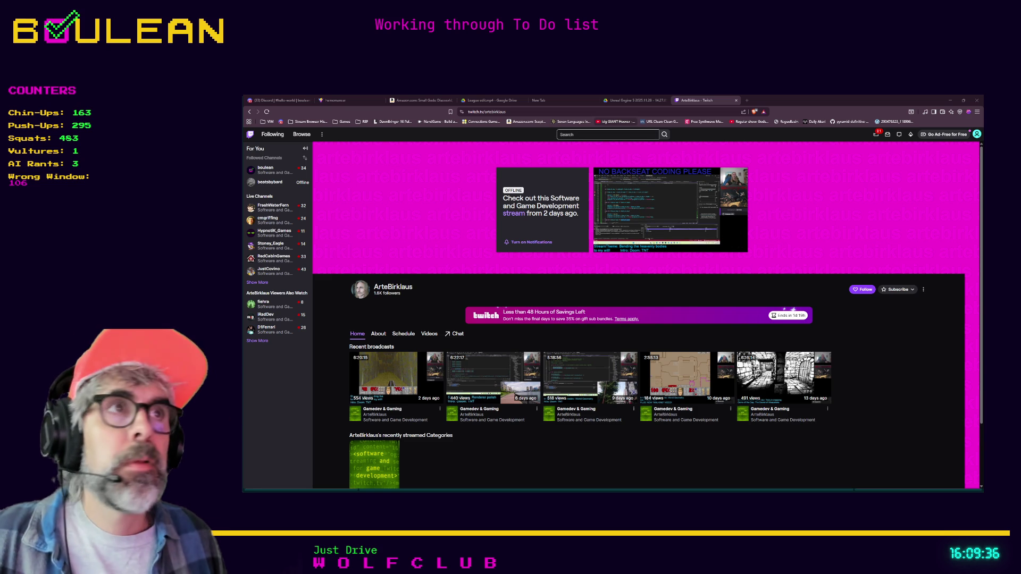
click(747, 100)
text(steam wizordum)
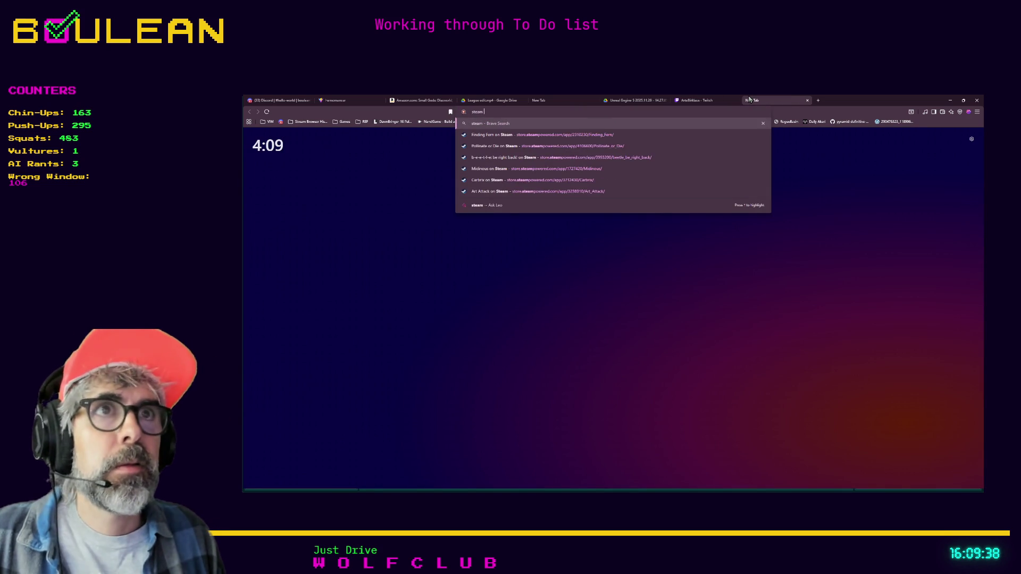
Search 'steam wizordum', open the Wizordum Steam store page and enlarge its trailer
key(Return)
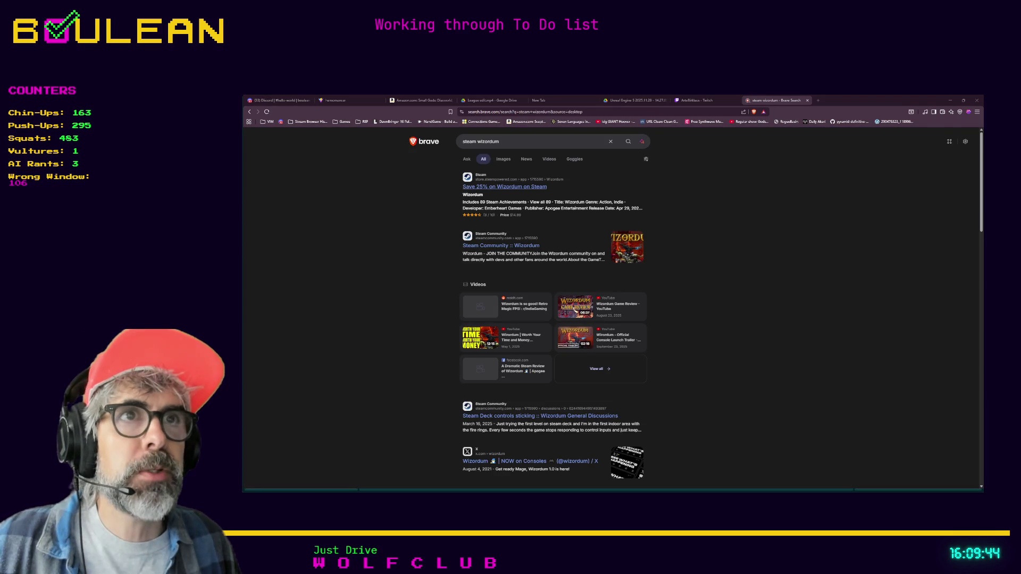
click(524, 187)
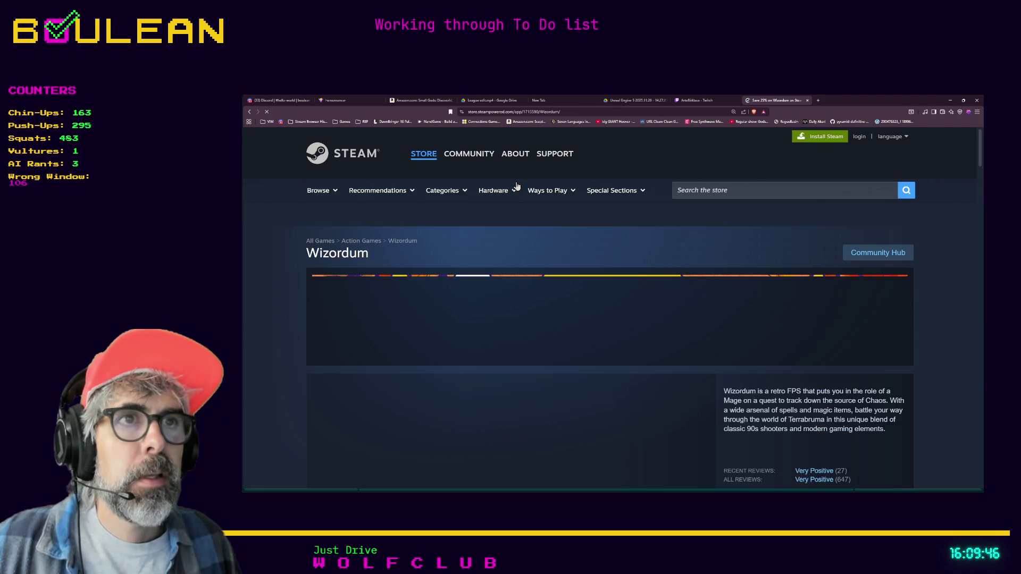
scroll(519, 211, down, 4)
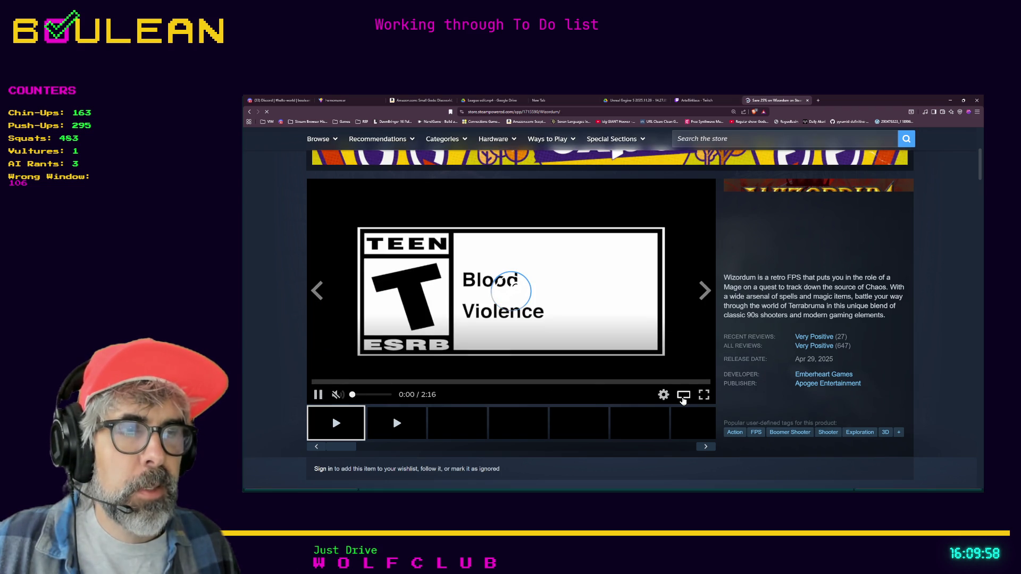
click(683, 397)
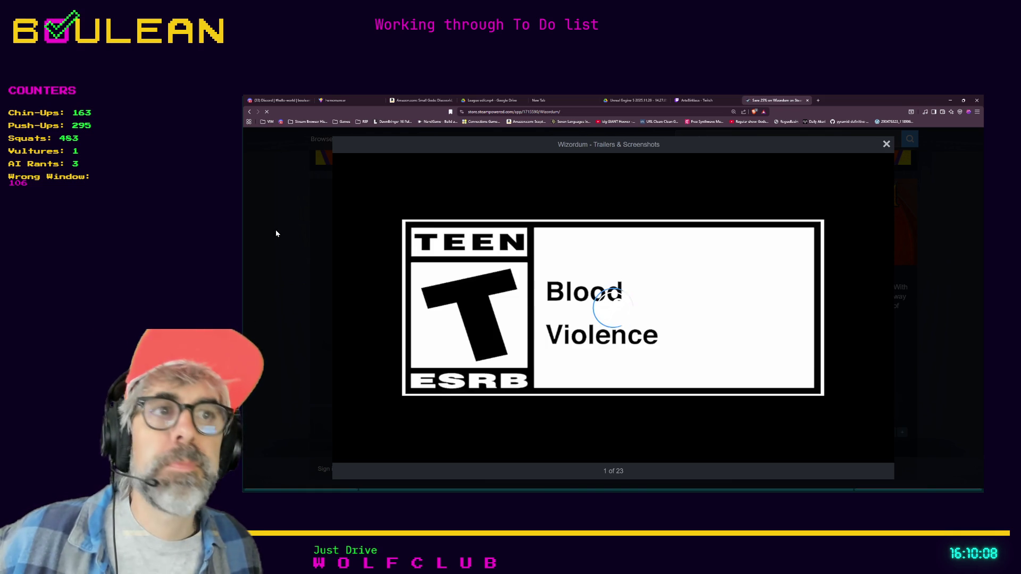
Reload the Wizordum store page and view its trailer enlarged again
mouse_move(348, 463)
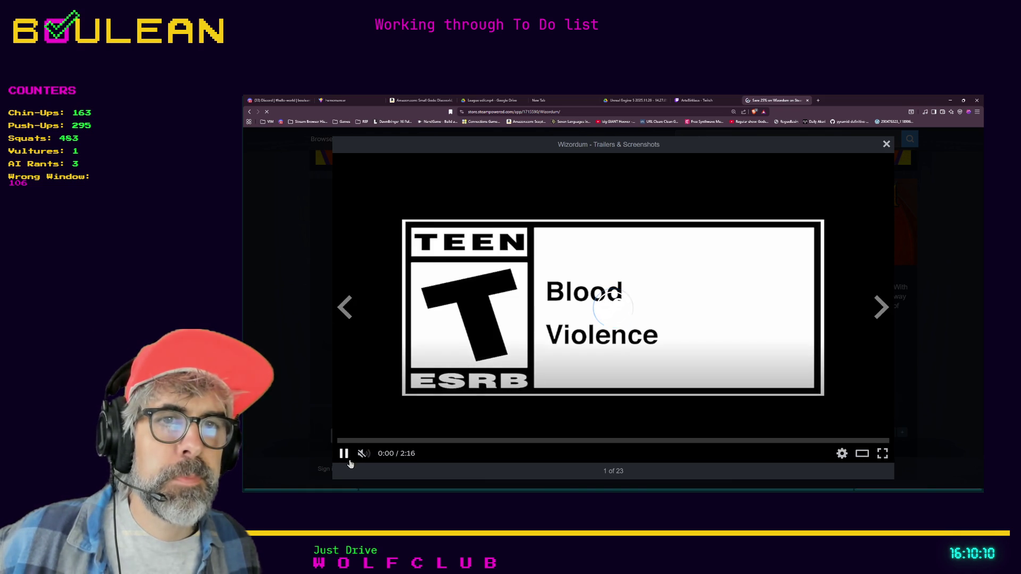
click(505, 112)
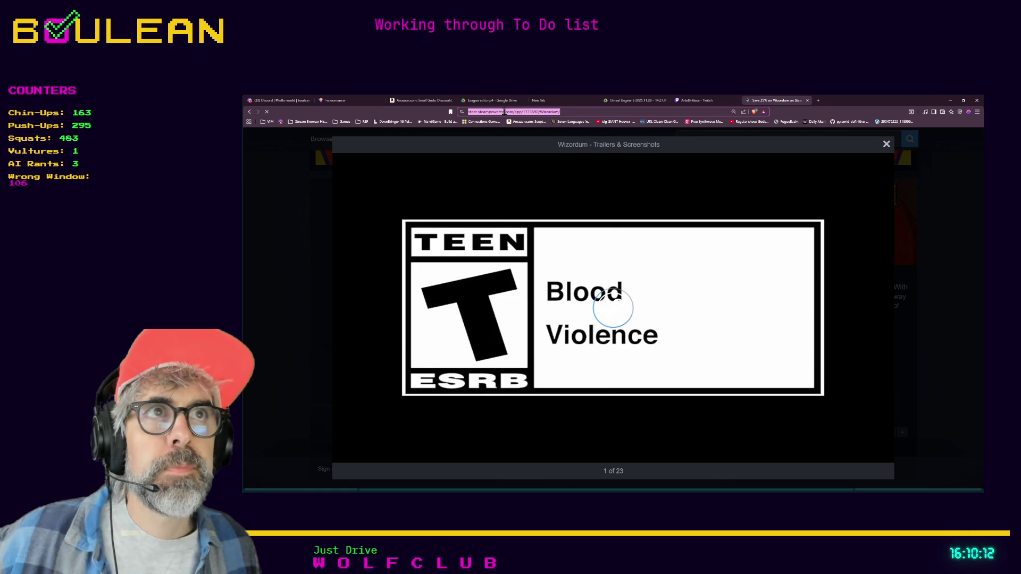
key(Return)
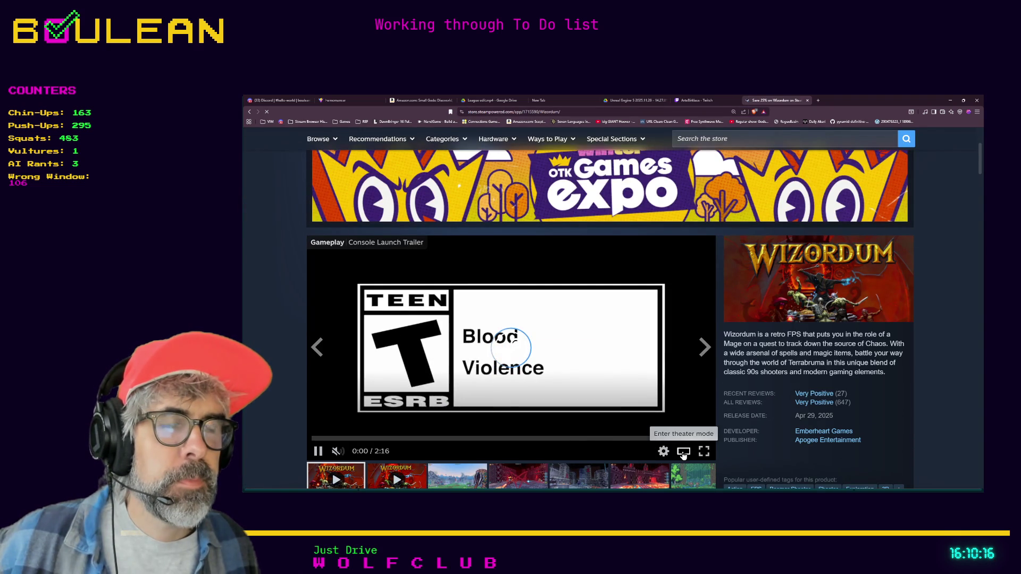
scroll(587, 412, down, 1)
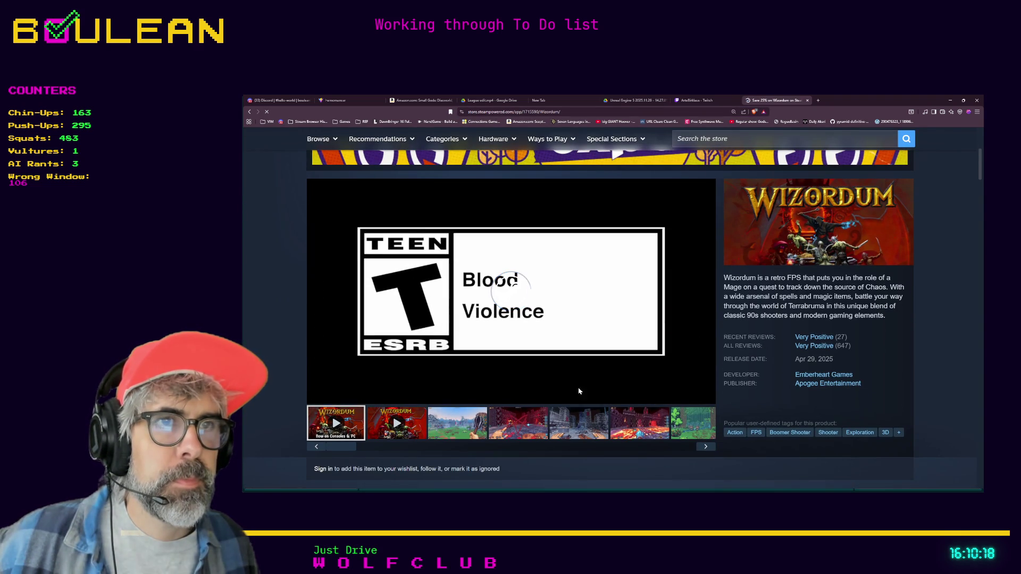
click(683, 395)
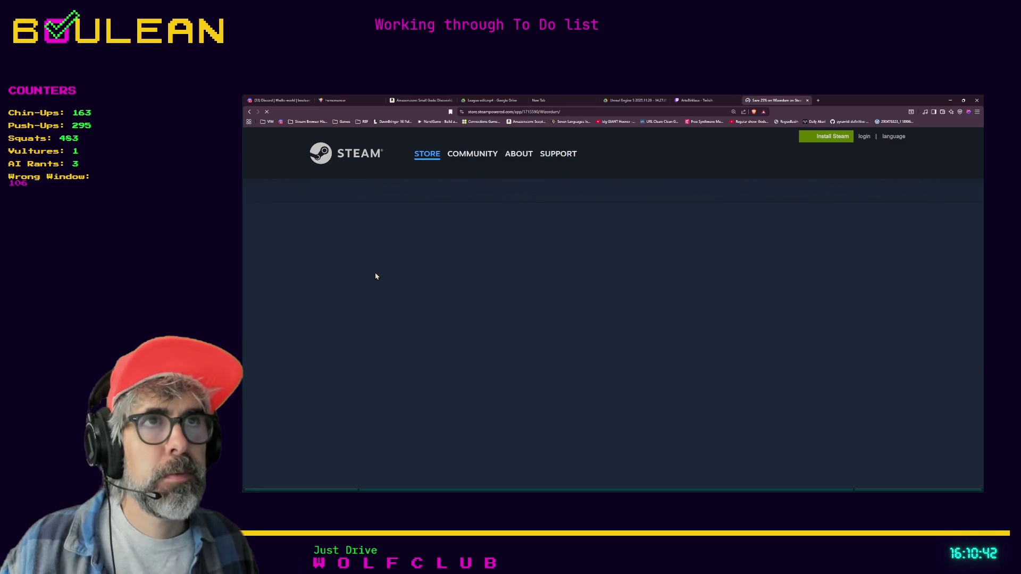
Search 'youtube wizordum' in a new tab, open the console launch trailer, and close the Steam tab
key(ctrl+t)
text(youtube wi)
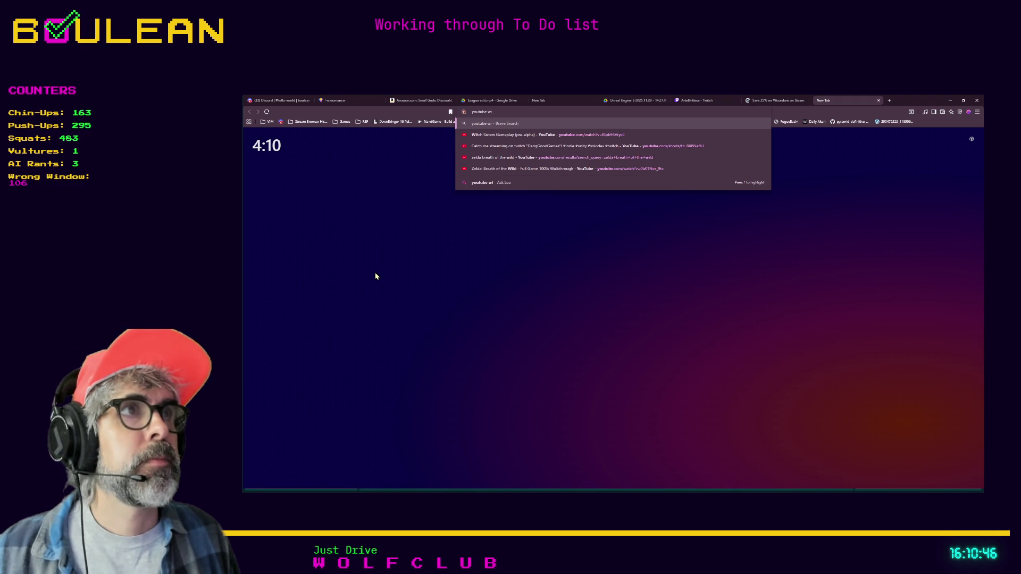
text(zordum)
key(Return)
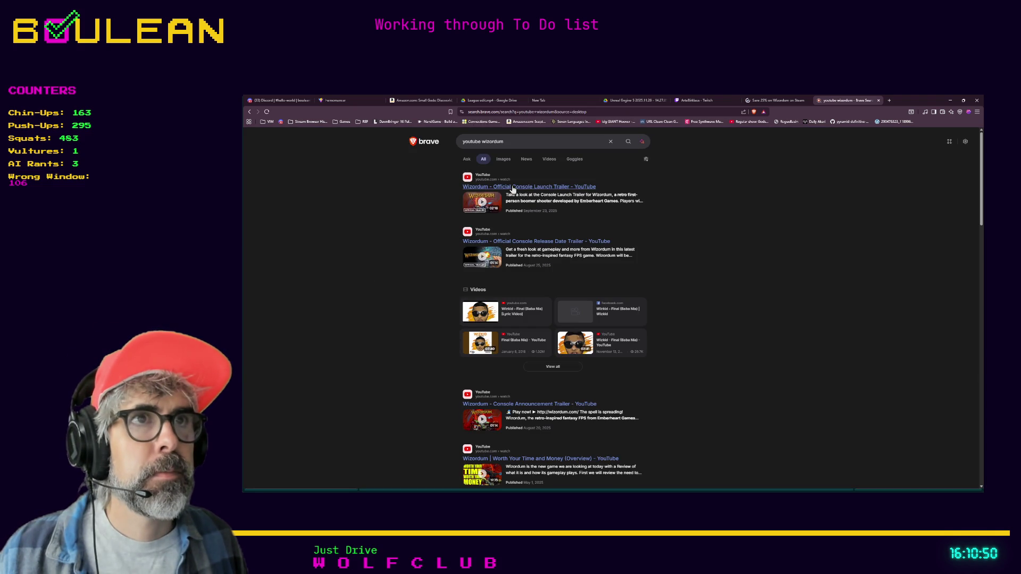
click(513, 189)
key(ctrl+shift+Tab)
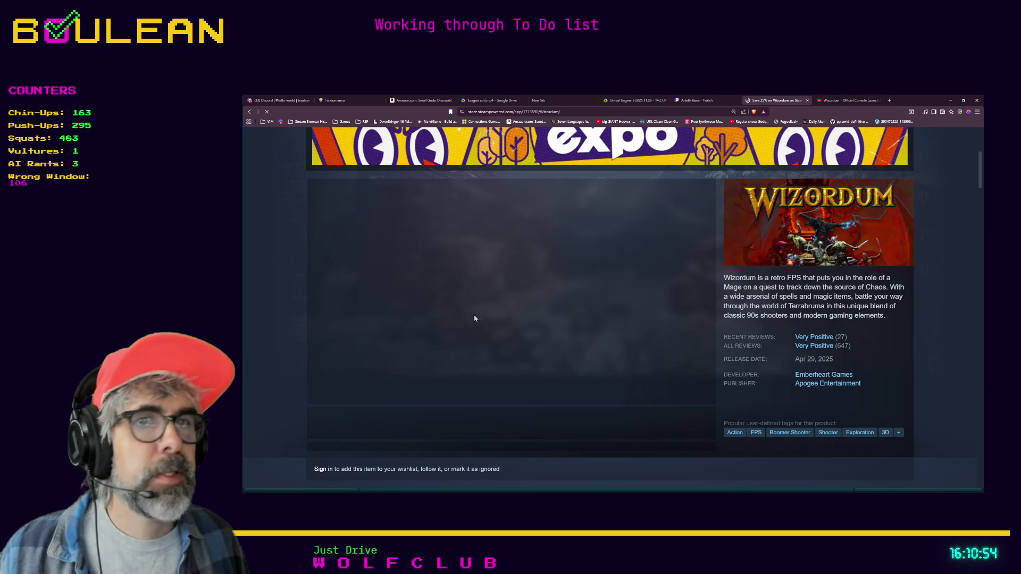
click(808, 100)
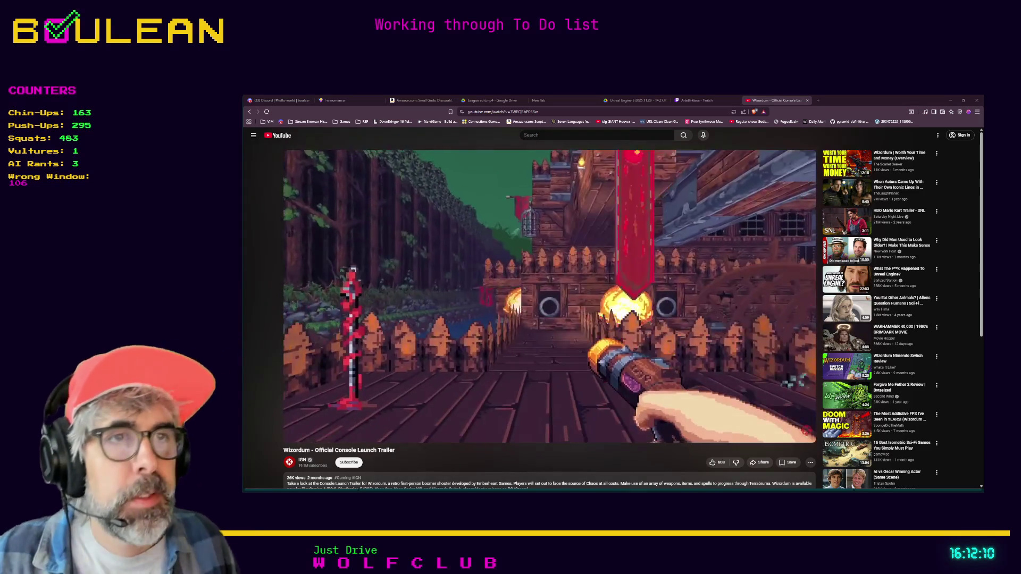
Watch the Wizordum trailer until pausing at 1:28, then minimize the browser and click line 82 in Godot
mouse_move(295, 432)
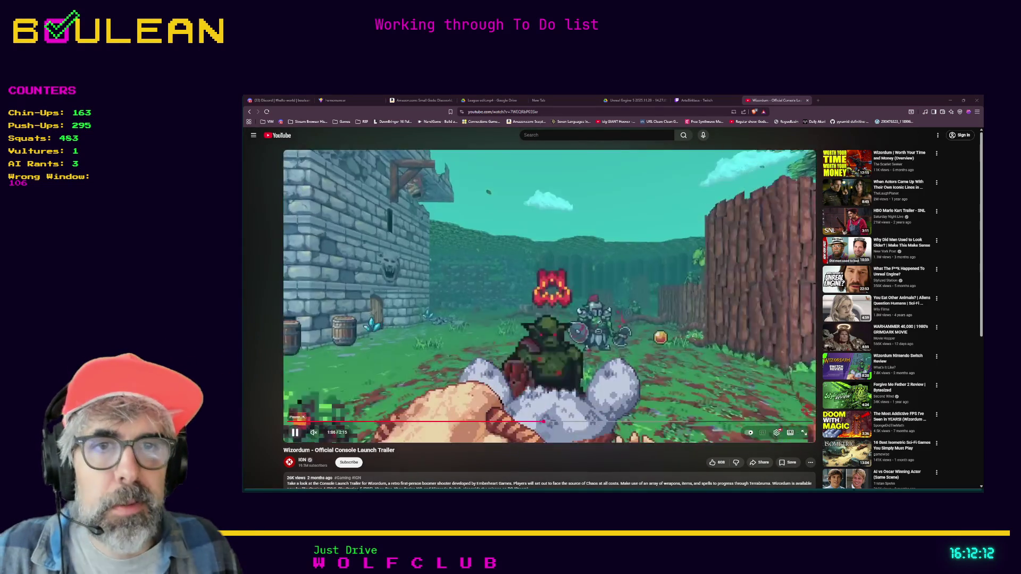
click(296, 432)
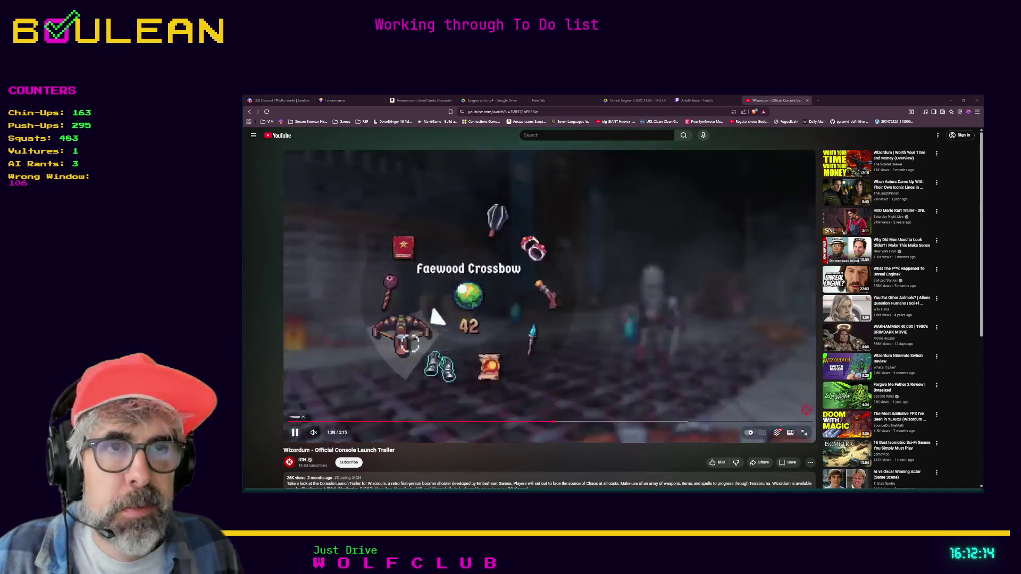
click(292, 436)
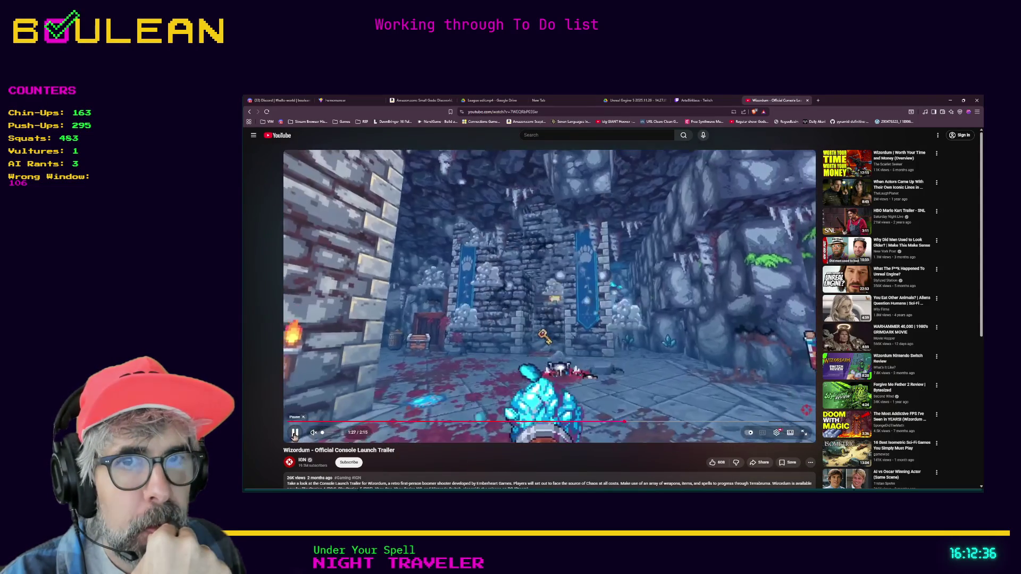
click(294, 434)
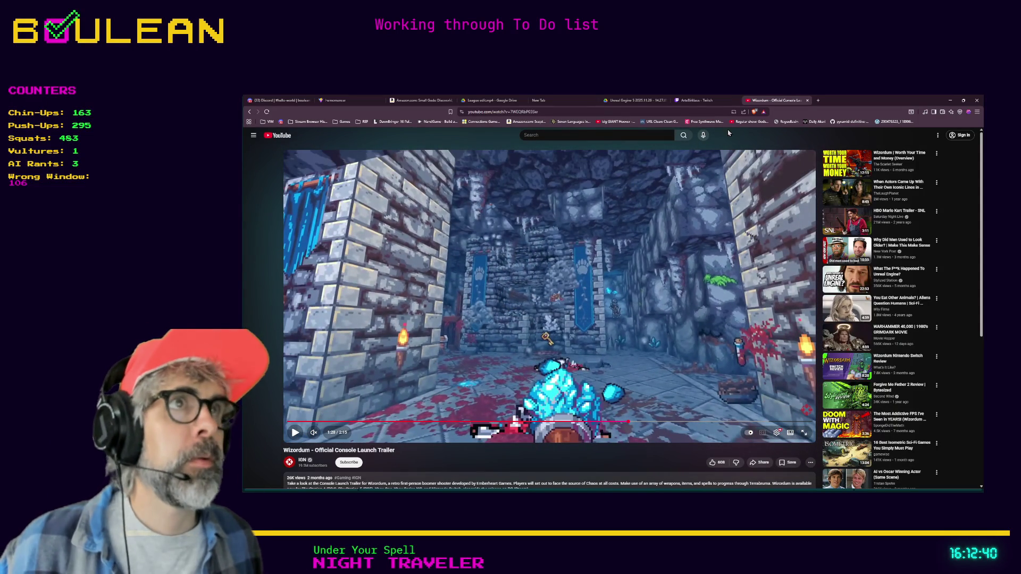
click(951, 100)
click(504, 259)
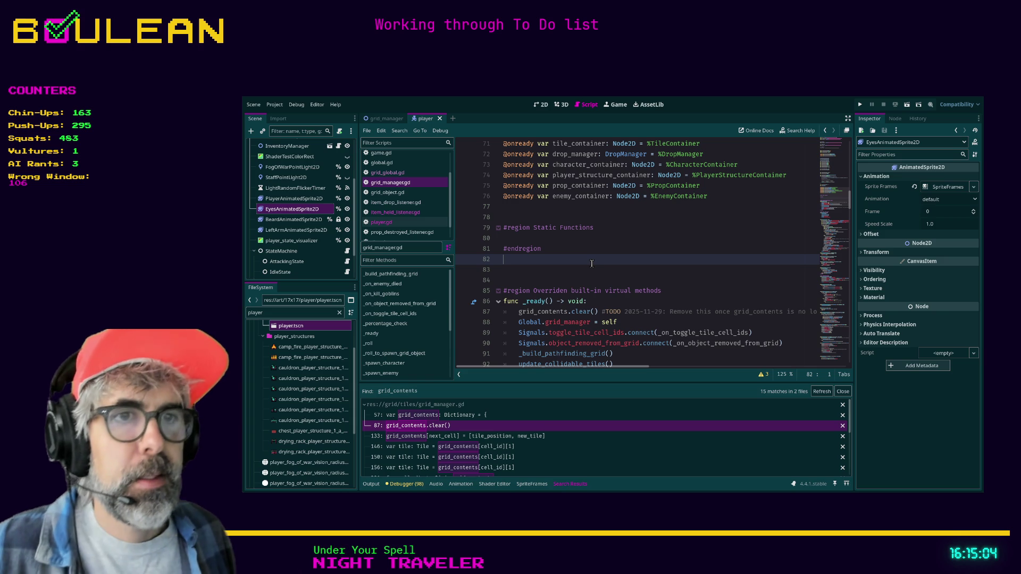
Check the line 133 grid_contents assignment, refresh the search, and open player.gd line 578
click(492, 440)
scroll(499, 317, down, 1)
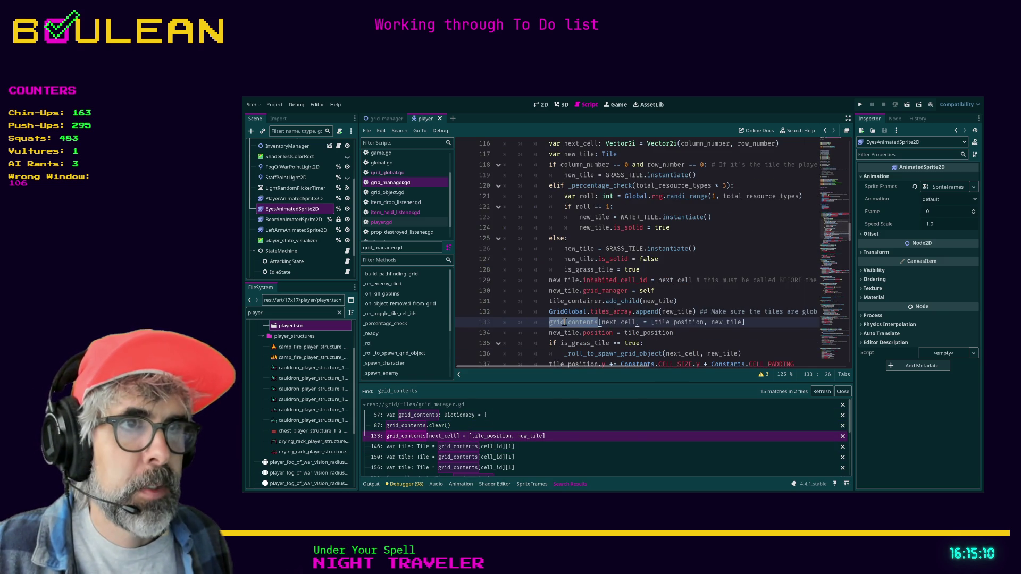
scroll(553, 311, up, 1)
scroll(554, 312, up, 2)
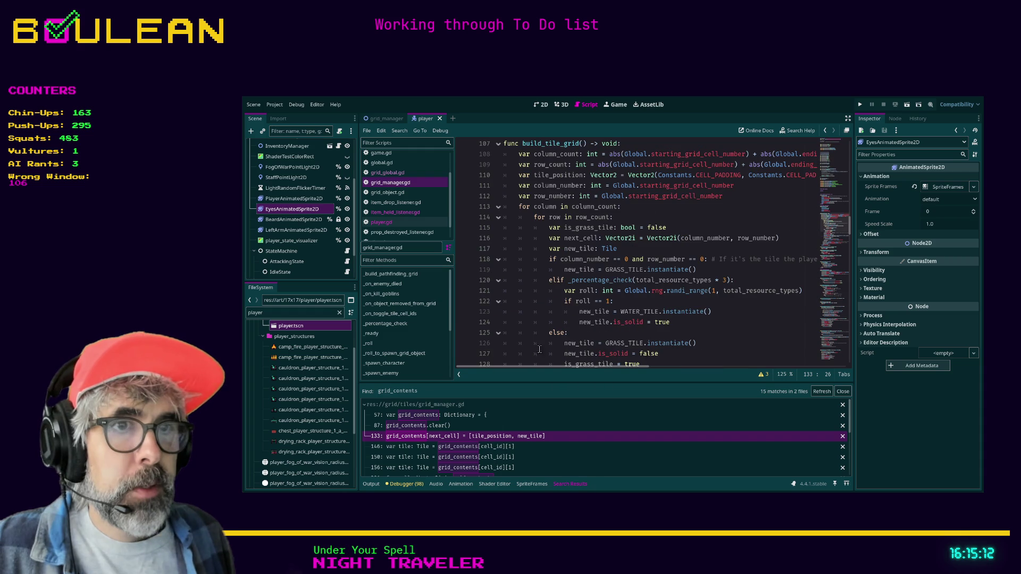
click(365, 405)
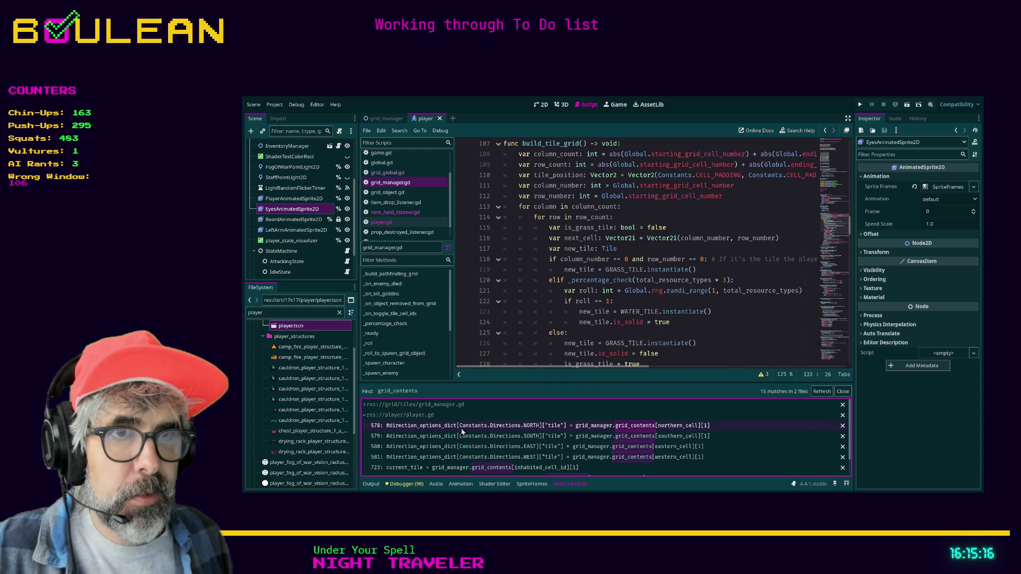
click(822, 392)
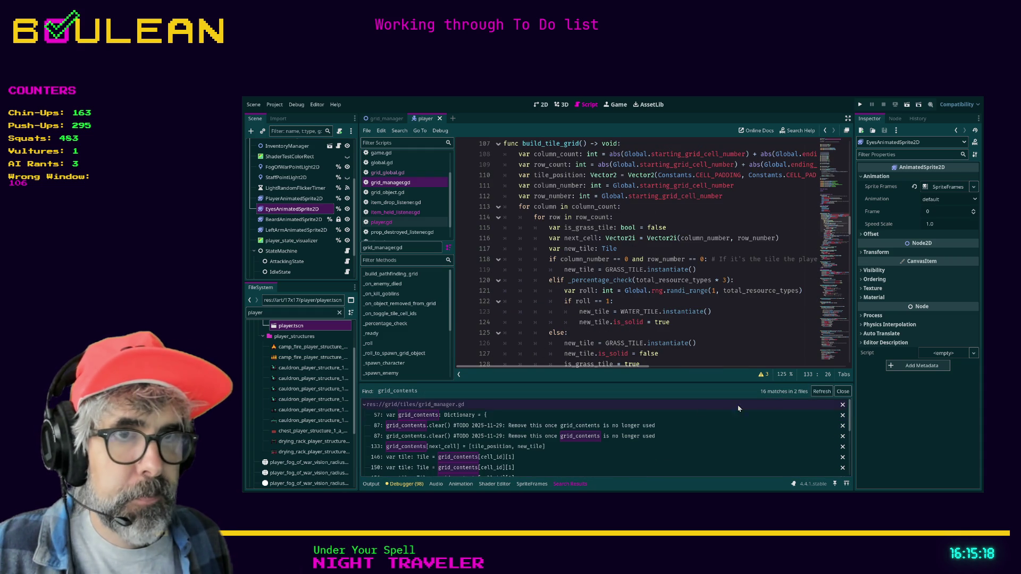
click(365, 405)
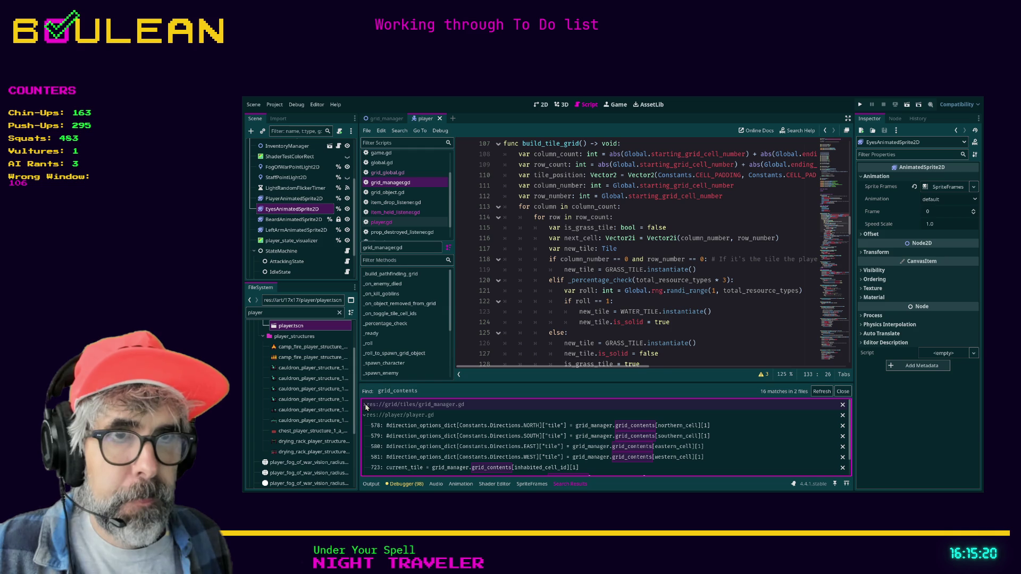
click(440, 428)
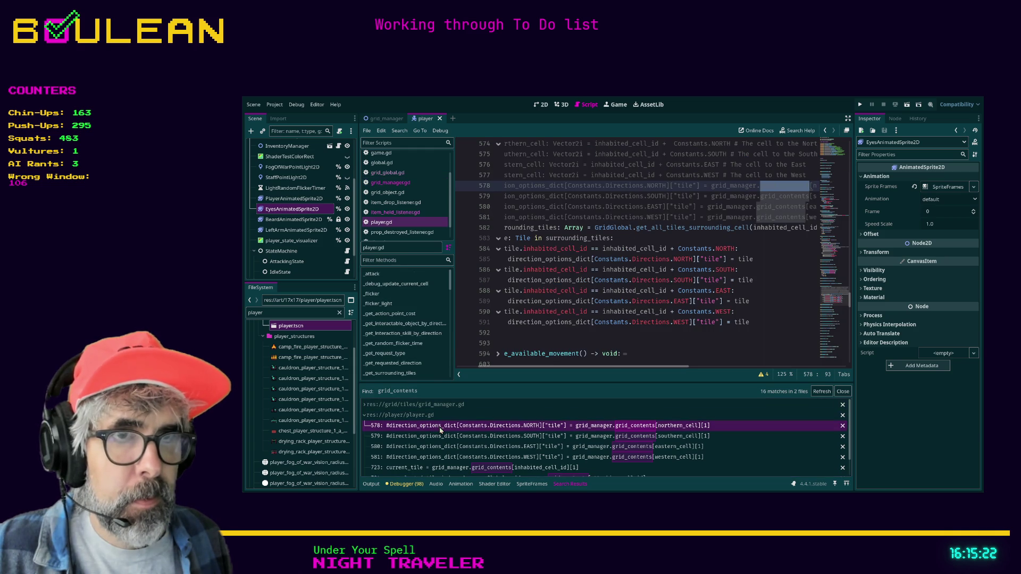
Delete the commented-out surrounding-cell lookups on lines 574–581 of player.gd
scroll(611, 300, up, 1)
click(638, 249)
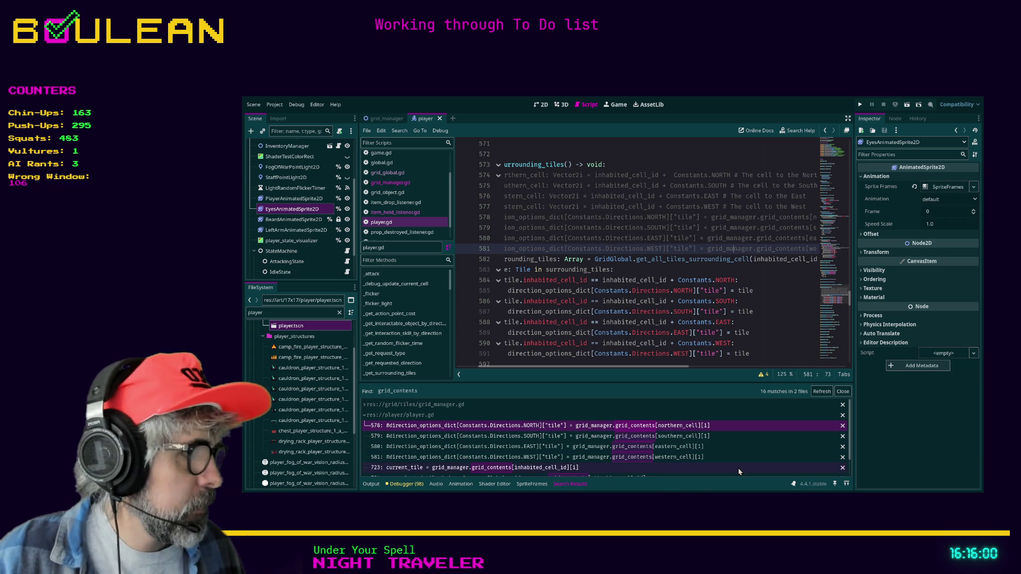
click(662, 249)
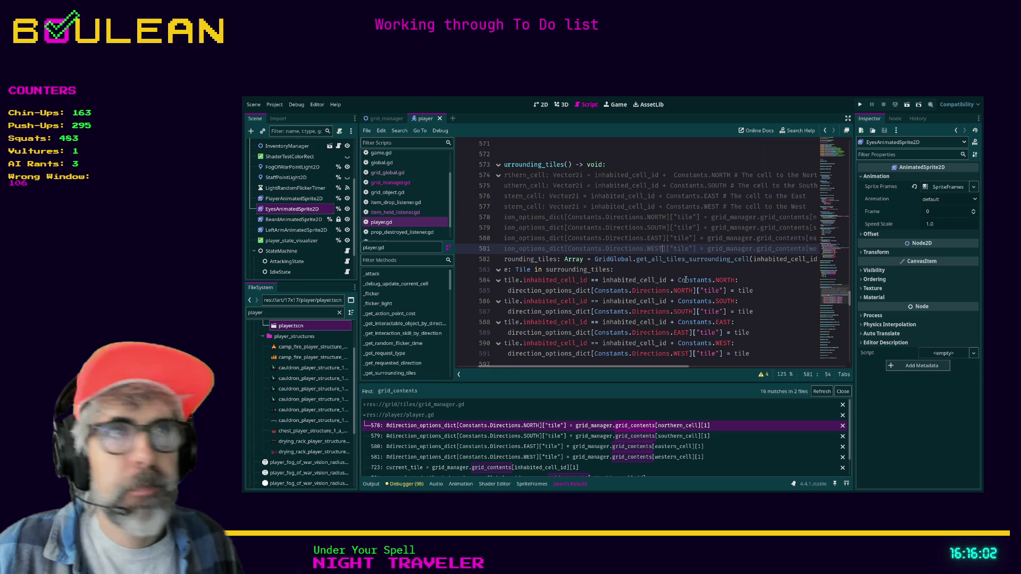
key(Home)
key(shift+Up)
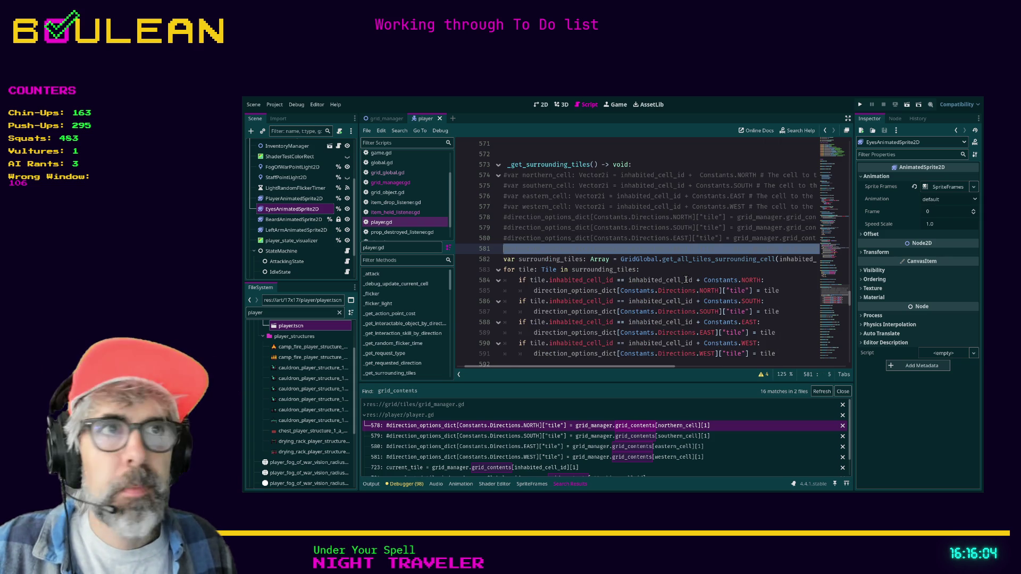
key(shift+Up)
key(shift+Up)
key(shift+Up)
key(shift+Down)
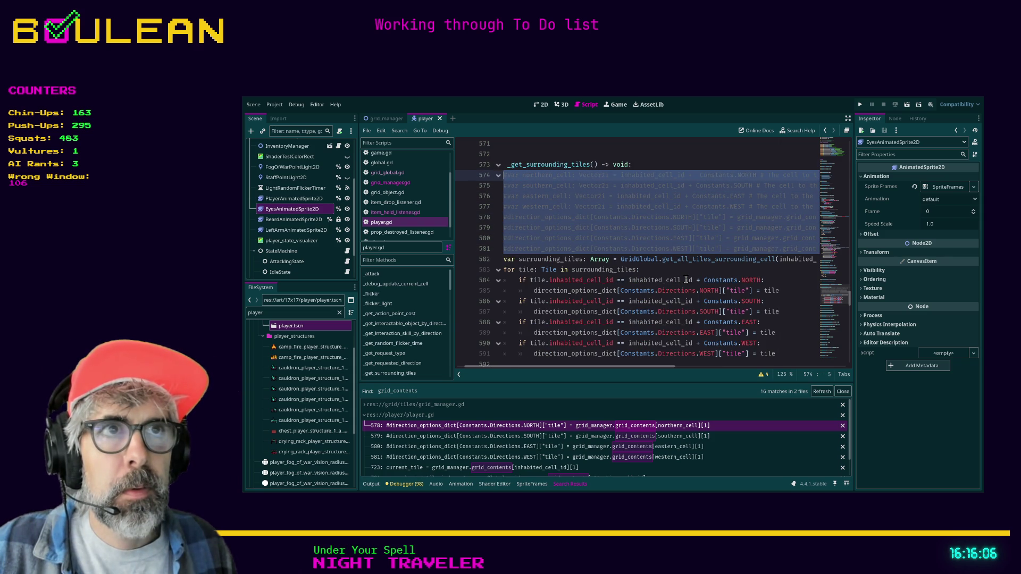
key(BackSpace)
key(BackSpace)
key(BackSpace)
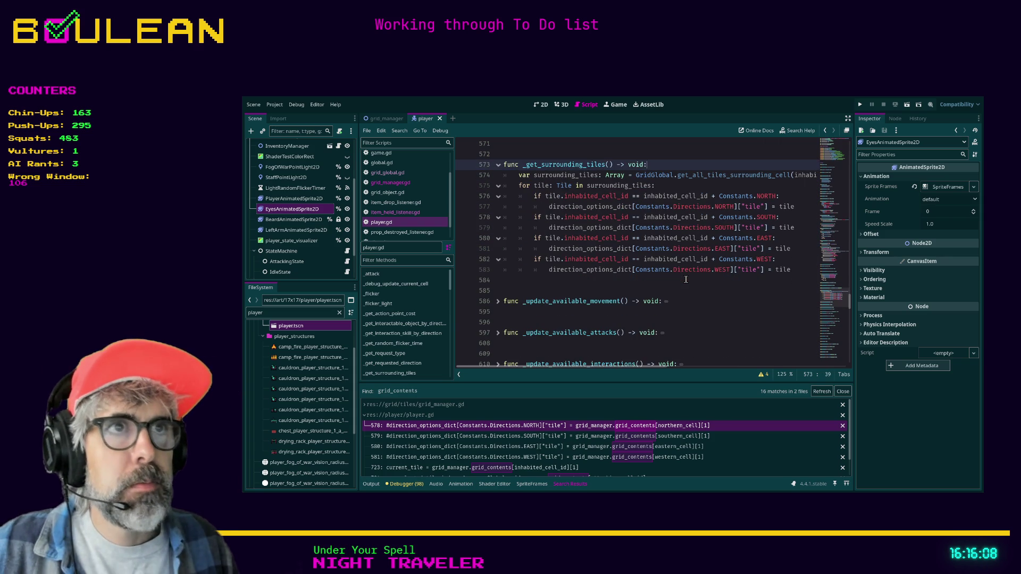
Refresh the grid_contents search results, now listing 12 matches
click(686, 279)
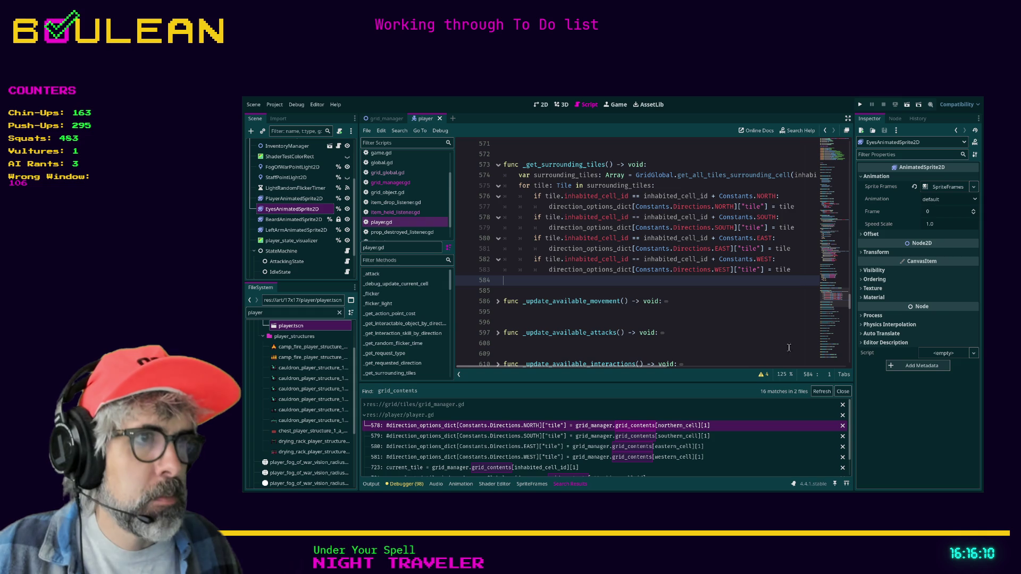
click(818, 394)
key(alt+Tab)
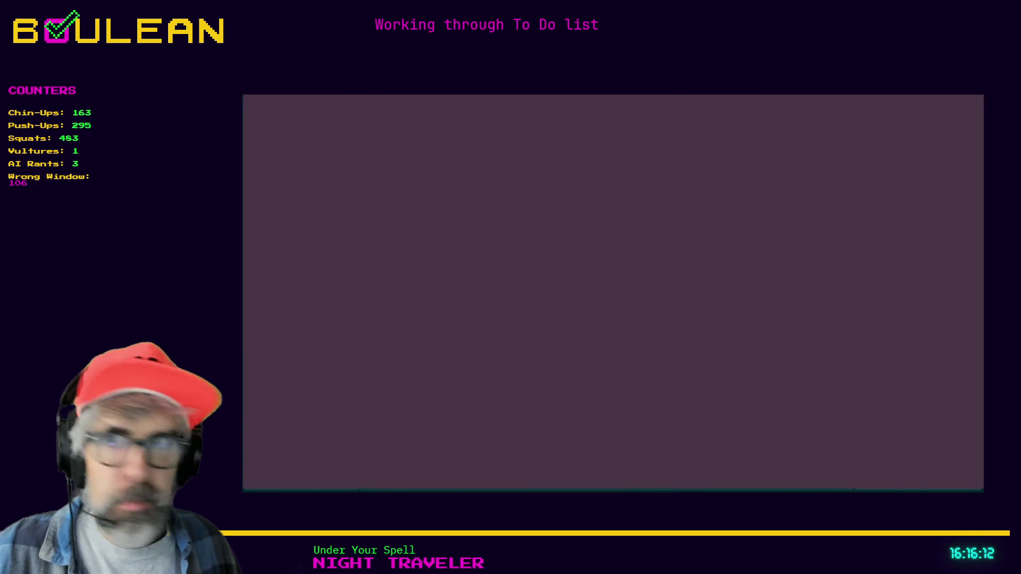
In a new Brave tab, search for 'threejs' to reach the threejs.org homepage
key(ctrl+t)
text(threejs)
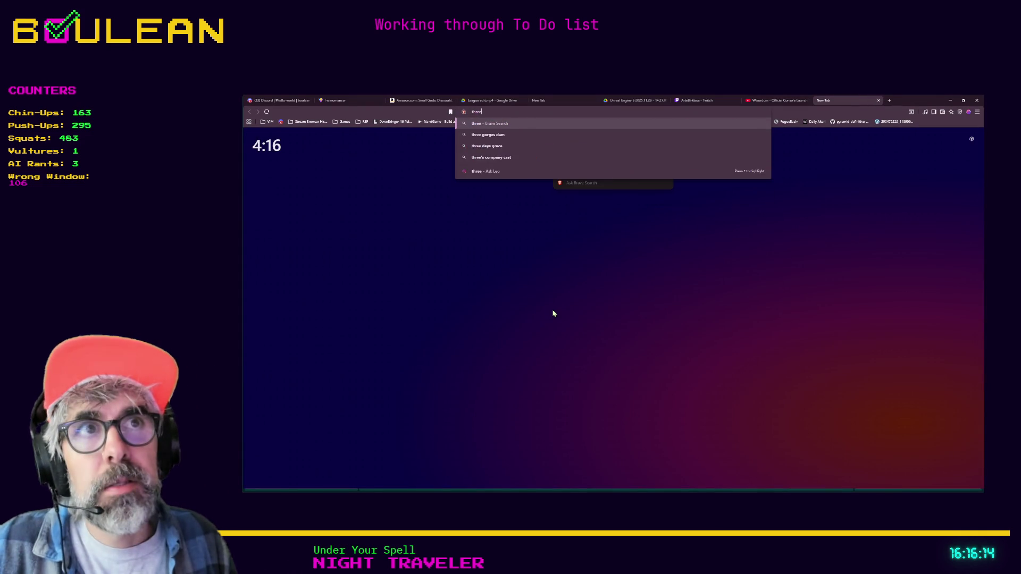
key(Return)
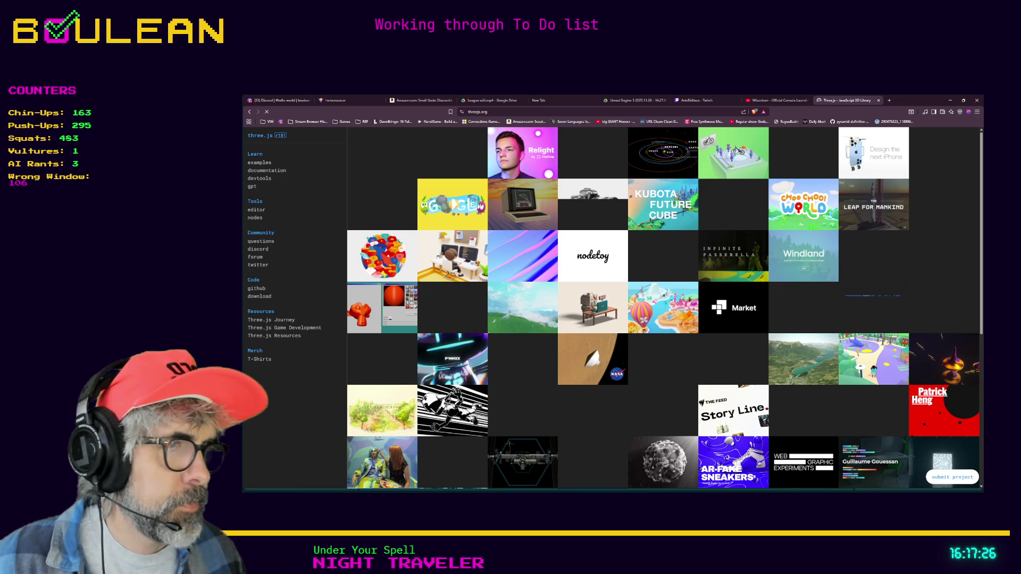
Minimize and restore the browser, then open the Choo Choo World showcase project
click(950, 100)
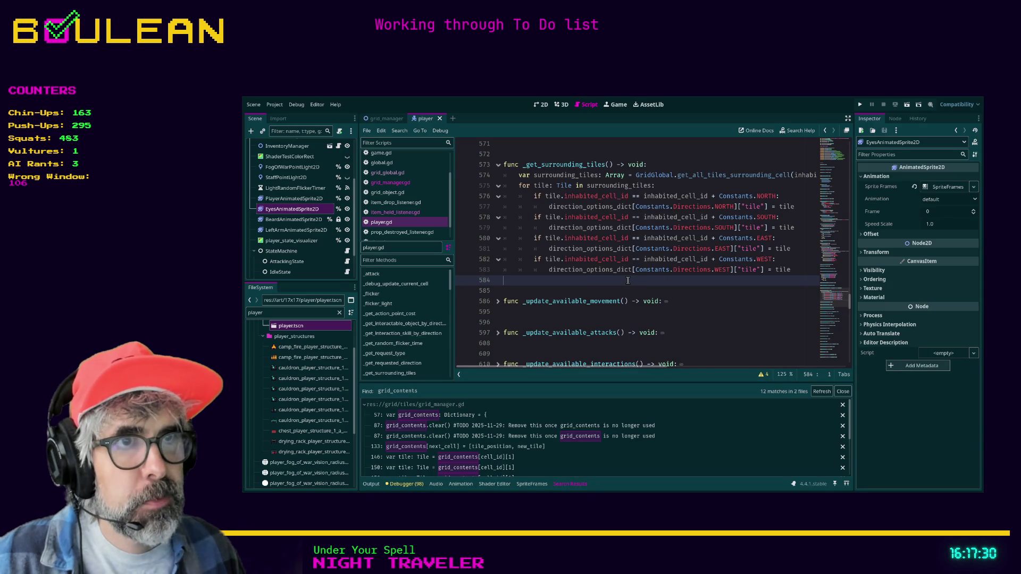
key(alt+Tab)
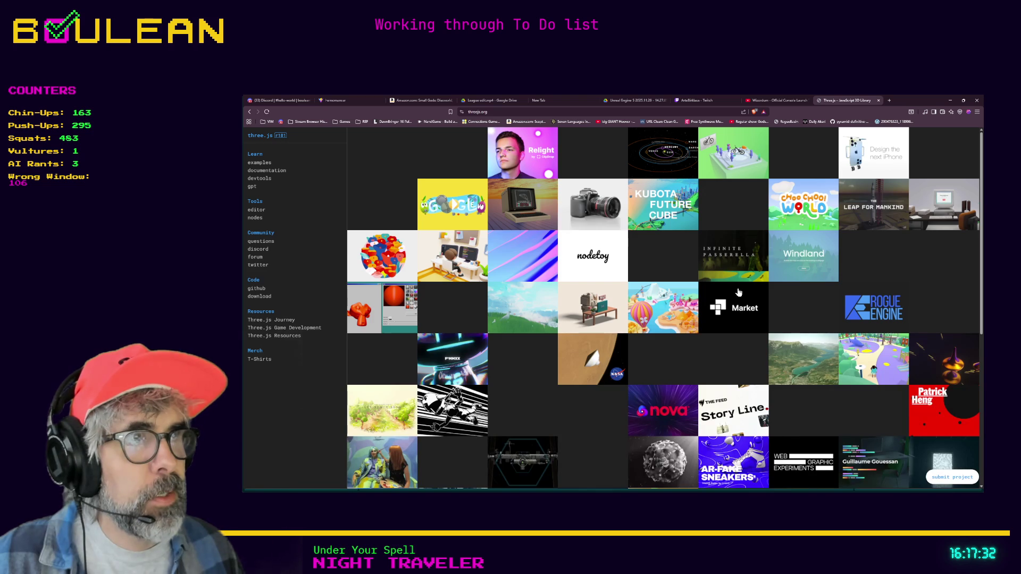
click(803, 205)
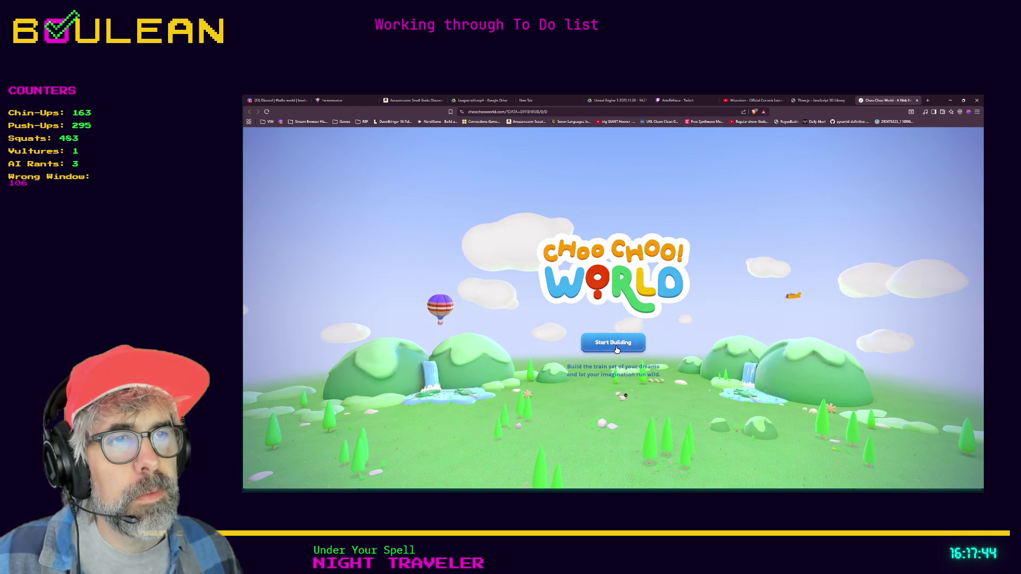
Start a building session, dismiss the camera-movement tutorial and orbit around the track
click(617, 349)
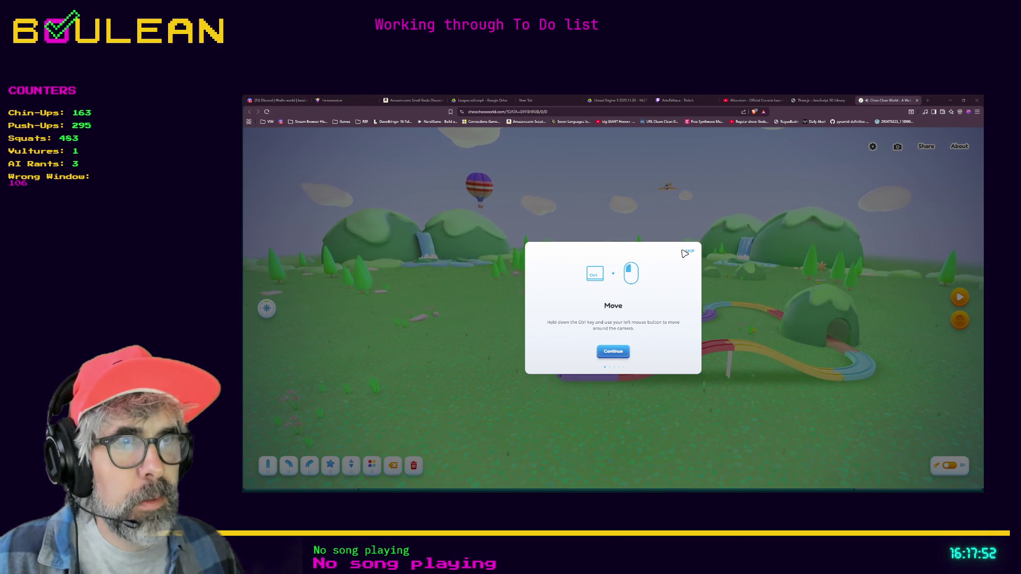
click(689, 253)
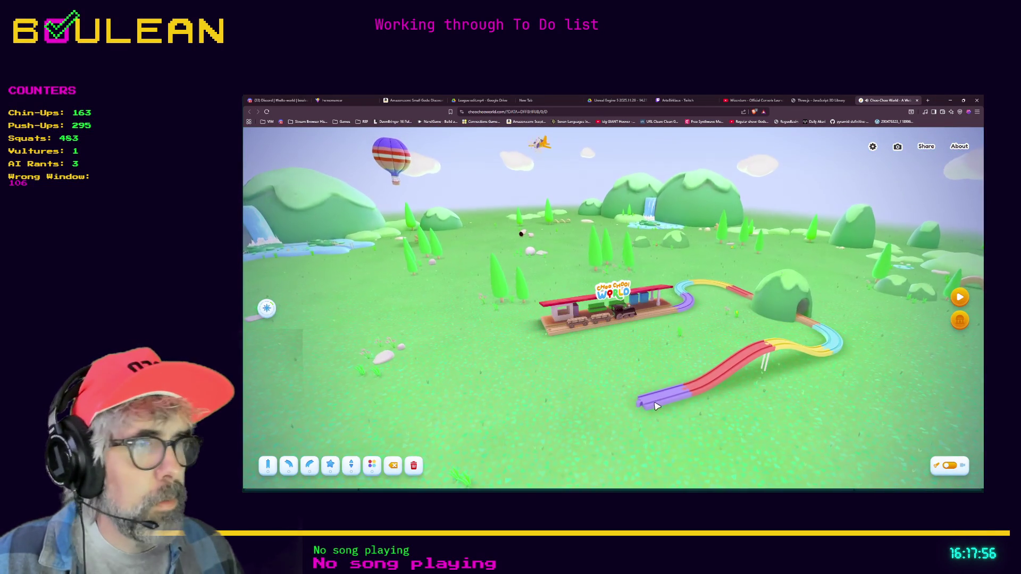
drag(741, 369, 660, 383)
Add two curved track pieces to the end of the rainbow line
click(289, 464)
click(290, 425)
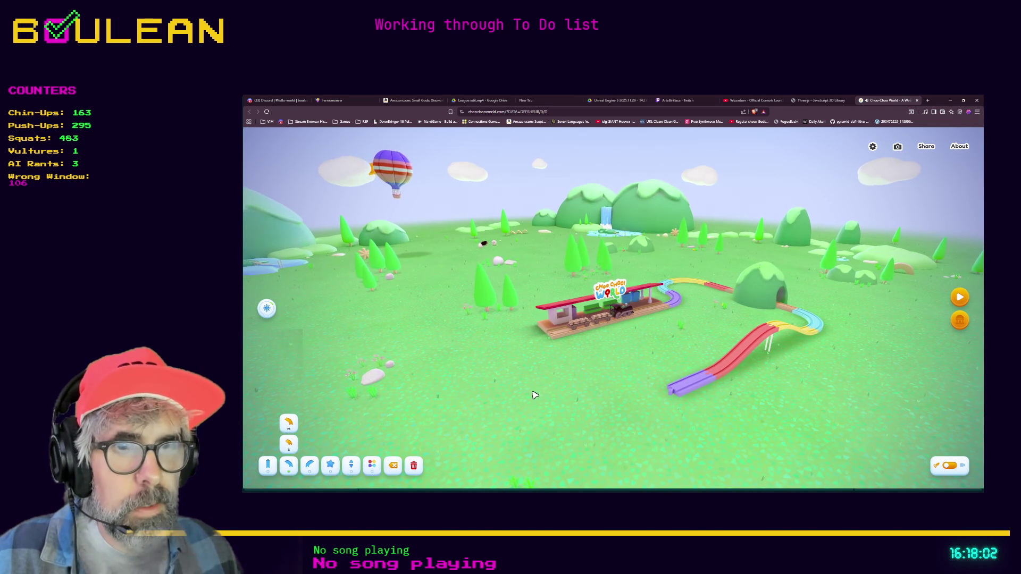
click(291, 447)
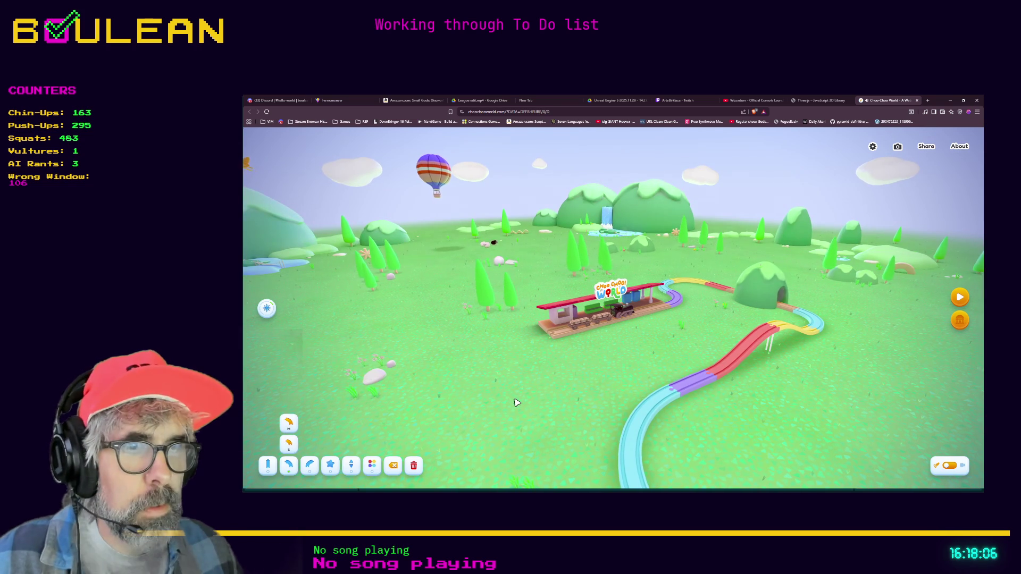
scroll(581, 427, down, 2)
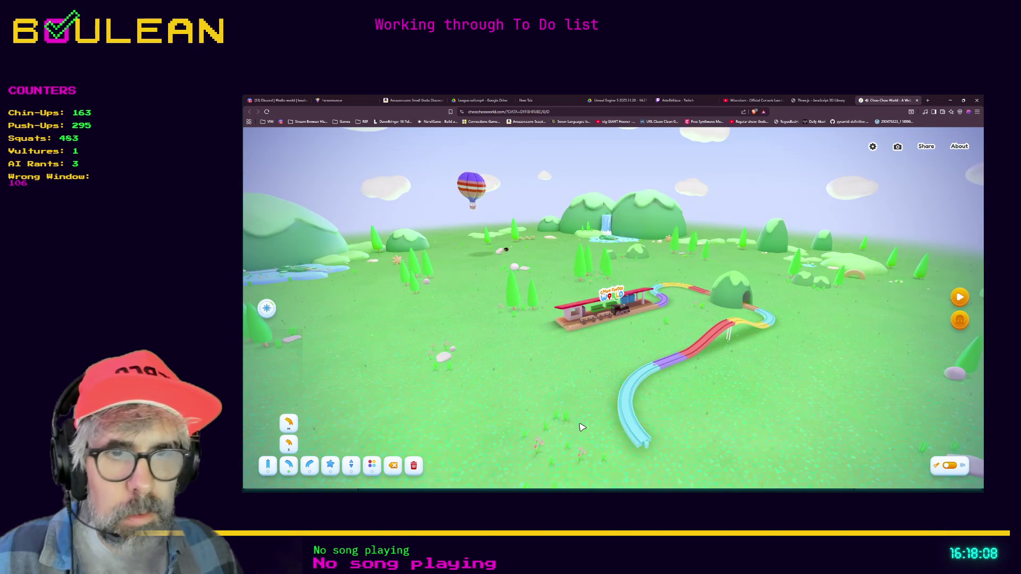
click(371, 465)
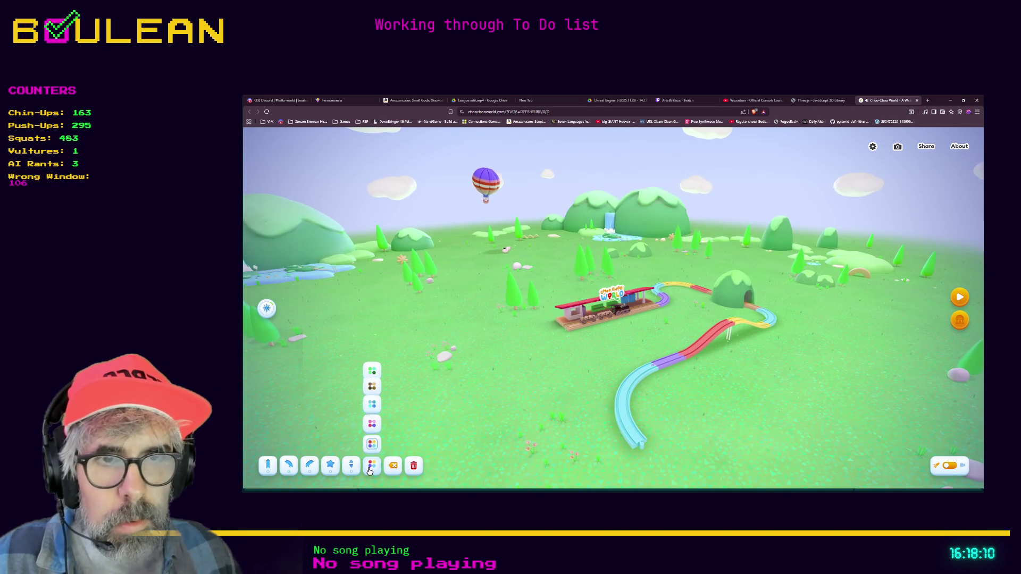
Colour the whole track cyan after previewing pink, and orbit to view it
click(372, 423)
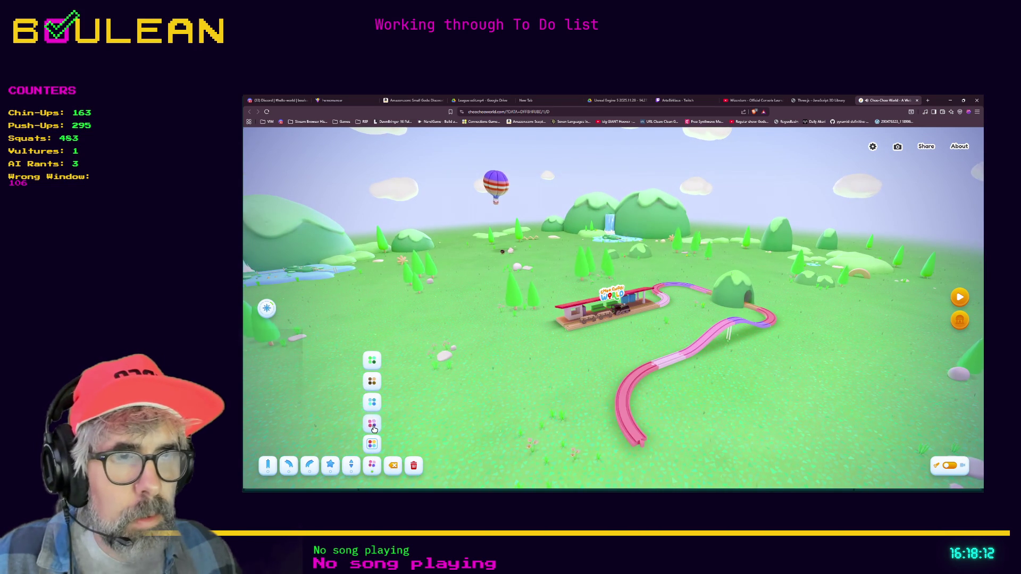
click(373, 405)
mouse_move(554, 412)
mouse_down()
mouse_move(621, 411)
mouse_move(725, 266)
mouse_move(700, 410)
mouse_move(827, 327)
mouse_up()
Run the train briefly, stop it, then close the tab and minimize the browser
click(961, 301)
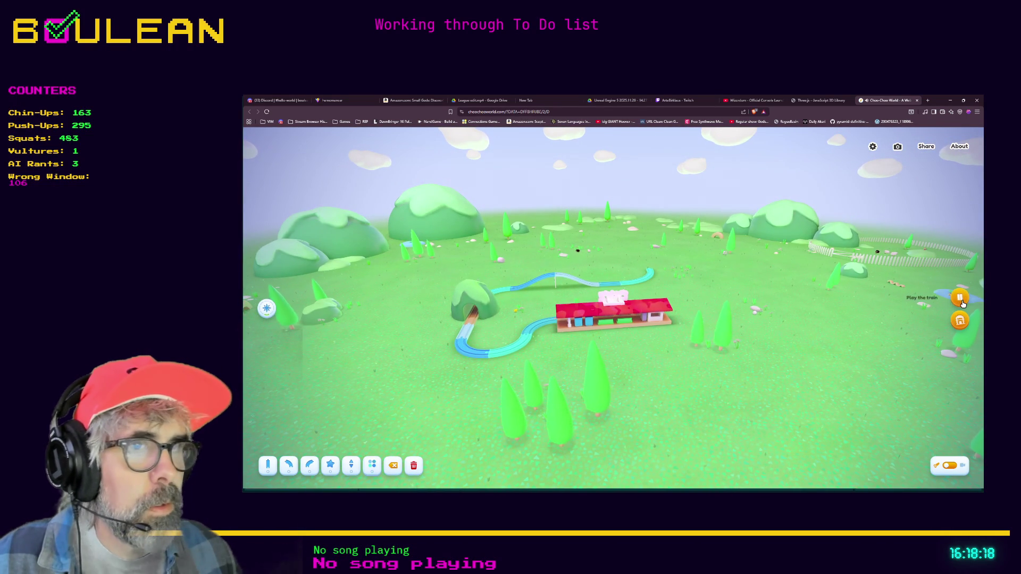
mouse_move(851, 297)
mouse_down()
mouse_move(745, 330)
mouse_move(687, 288)
mouse_move(692, 267)
mouse_up()
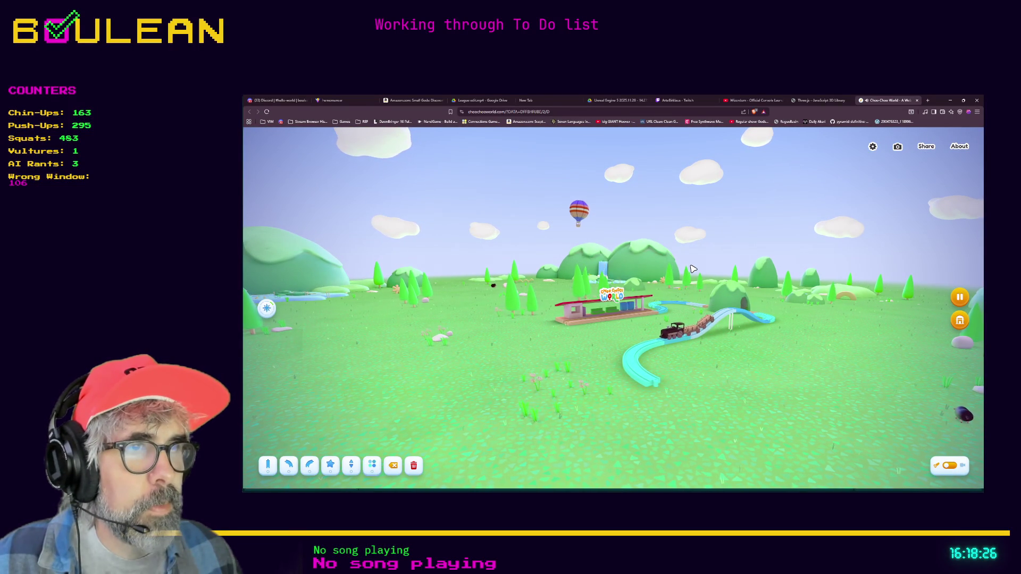
key(space)
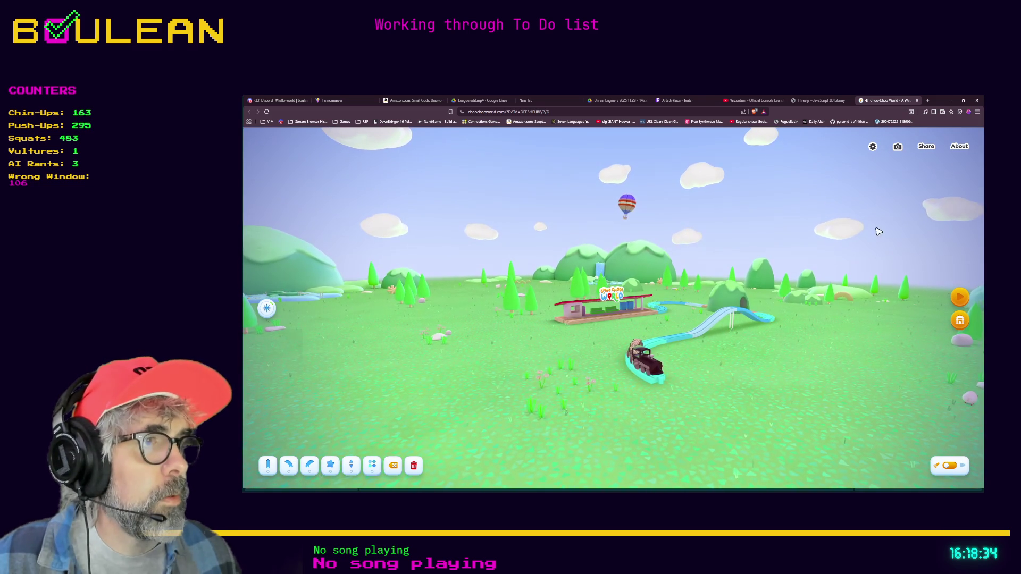
click(917, 100)
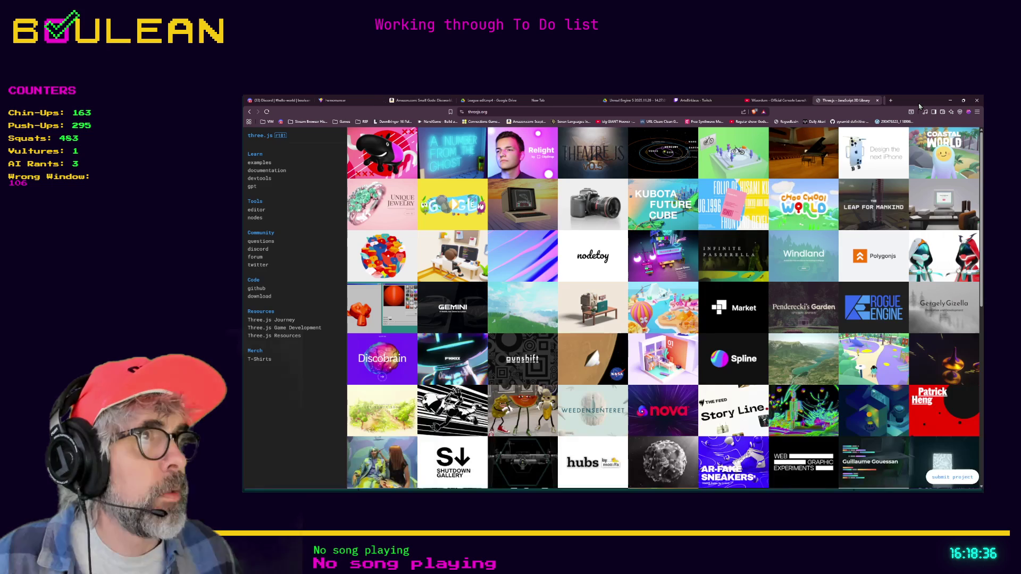
click(950, 101)
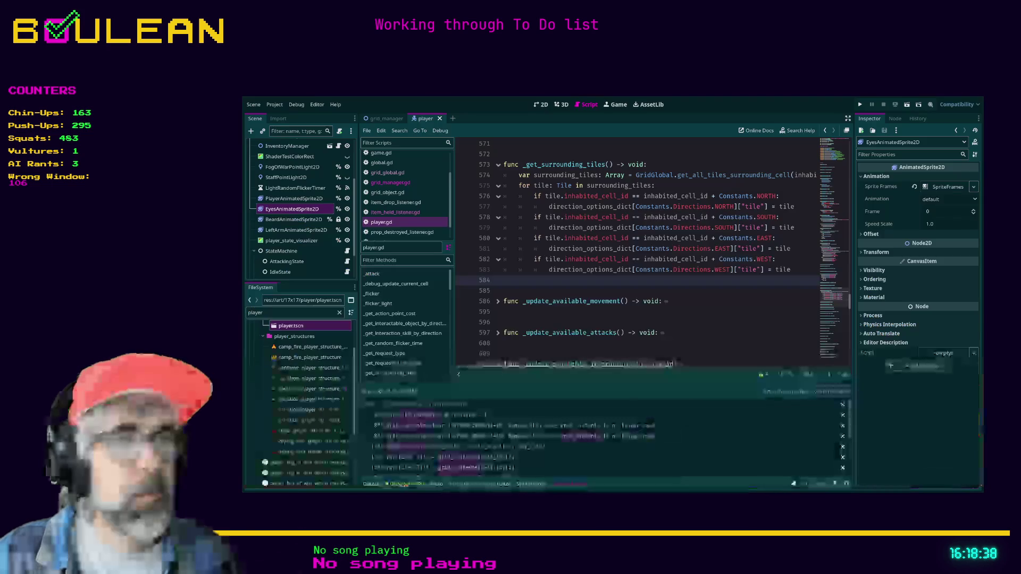
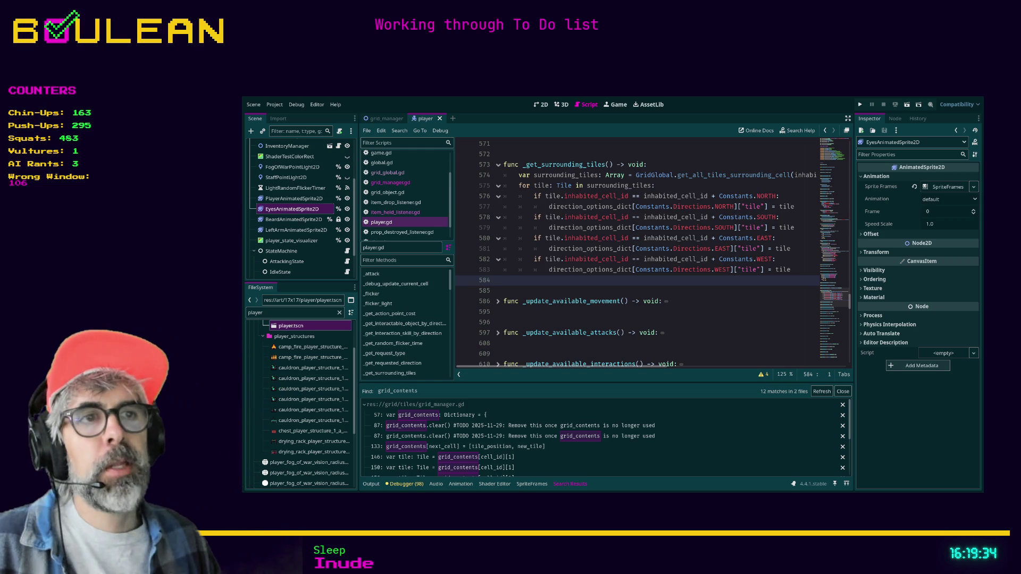
Collapse the grid_manager.gd search matches and minimize the Godot editor
click(515, 290)
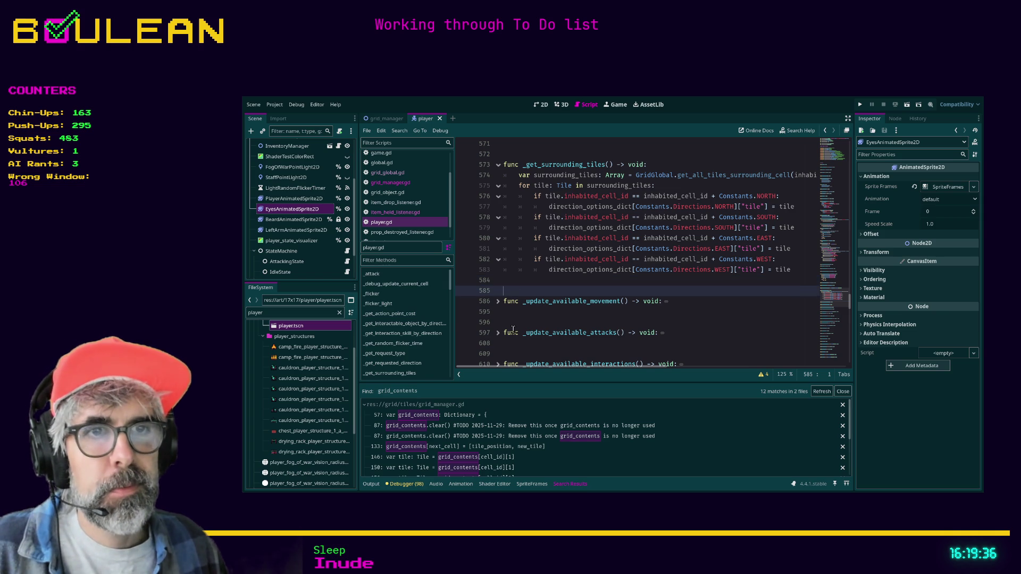
click(365, 404)
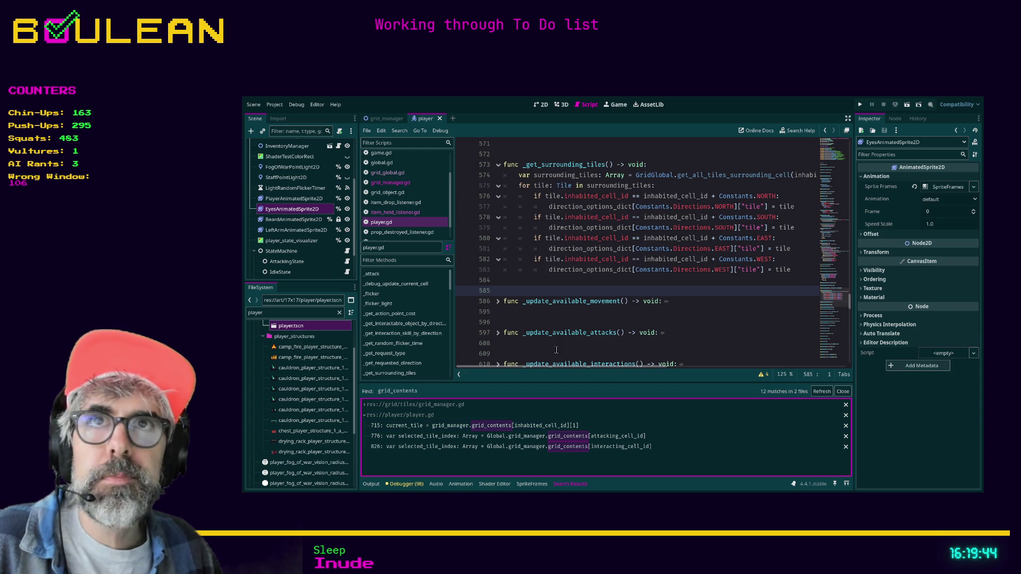
click(946, 91)
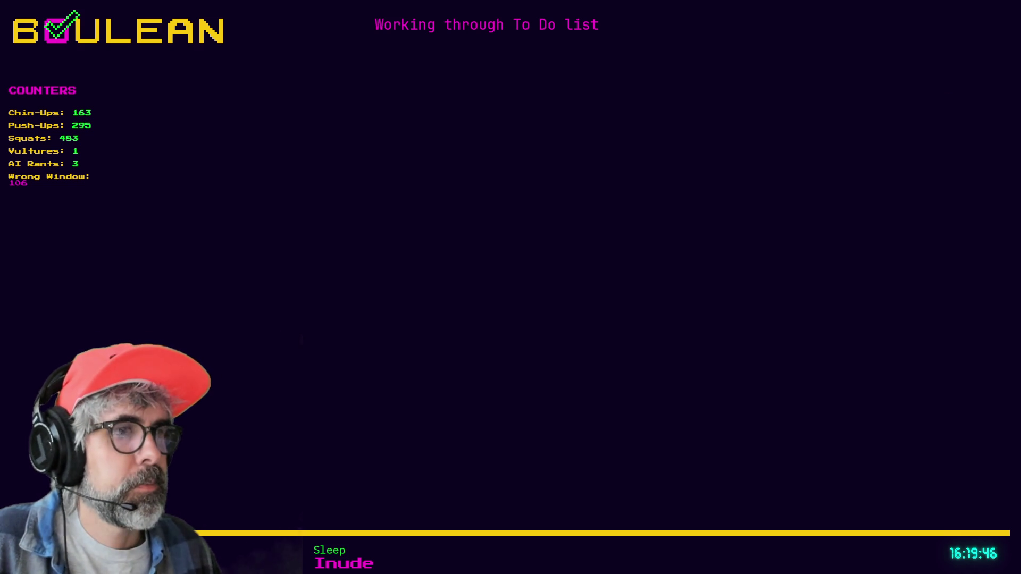
Load bruno-simon.com in a new tab and start the 3D portfolio
key(ctrl+t)
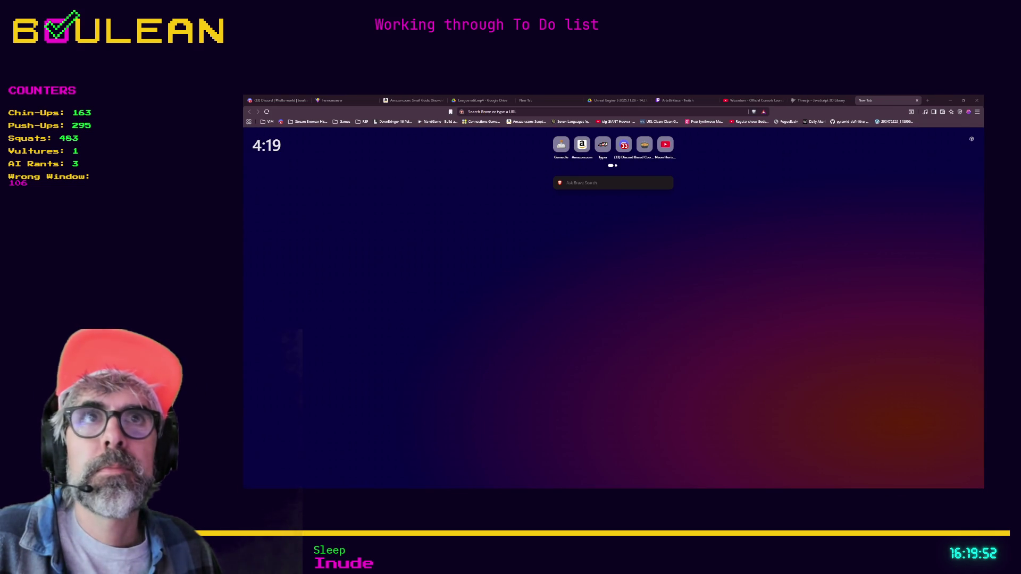
text(bruno-simon.com)
key(Return)
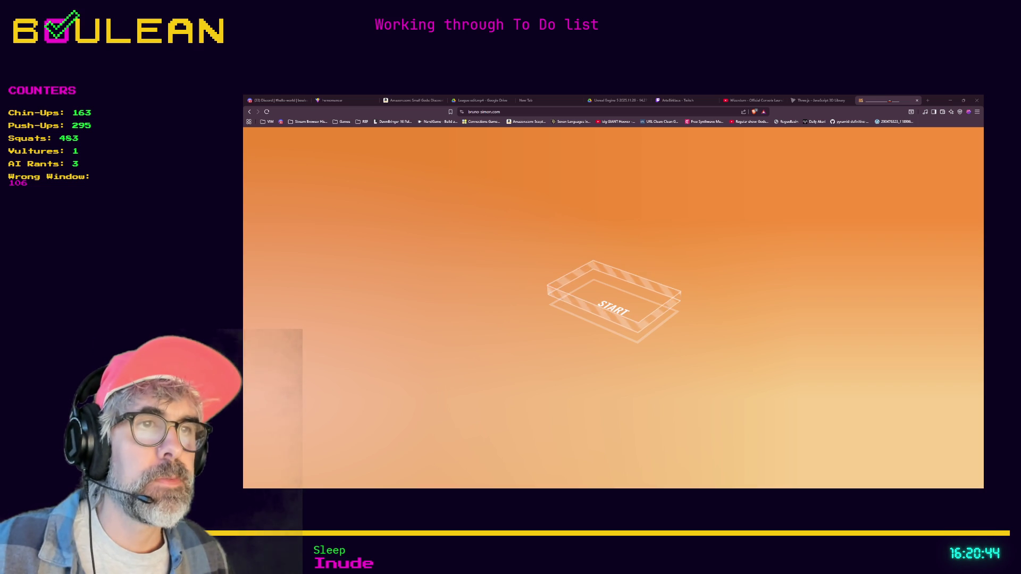
click(611, 299)
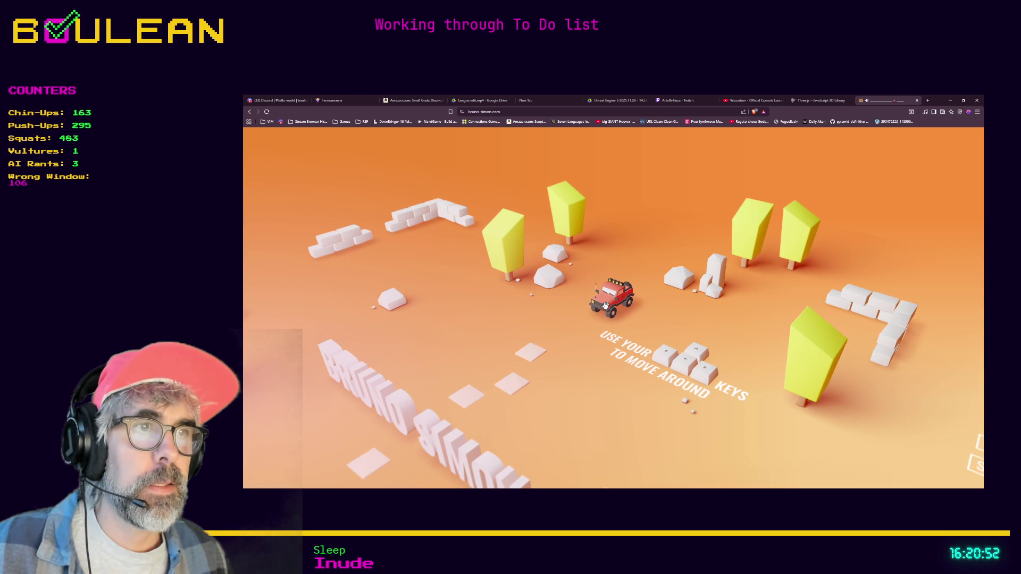
Drive the red car past the BRUNO SIMON letters and trees to the PROJECTS sign
key(Down)
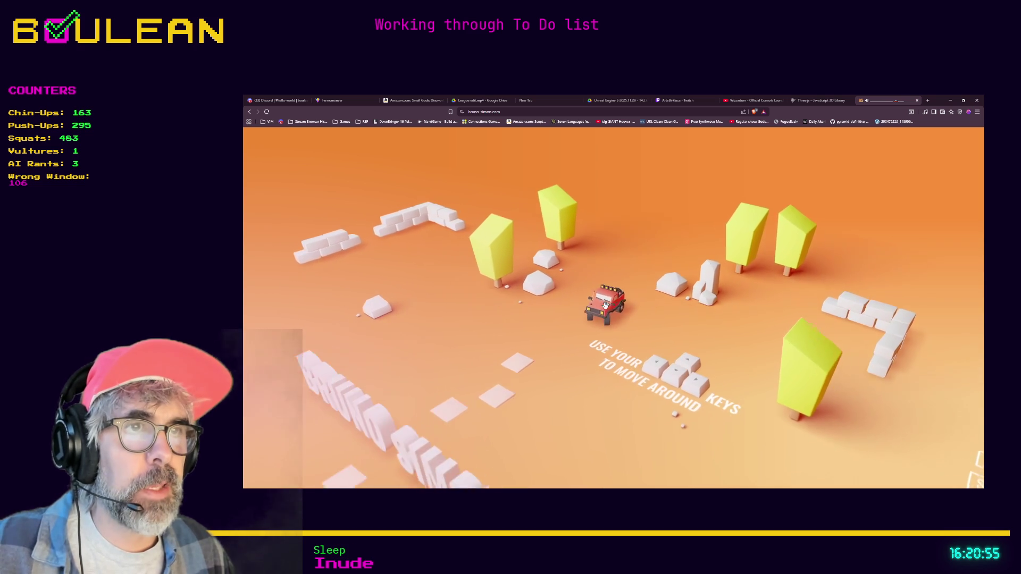
key(Up)
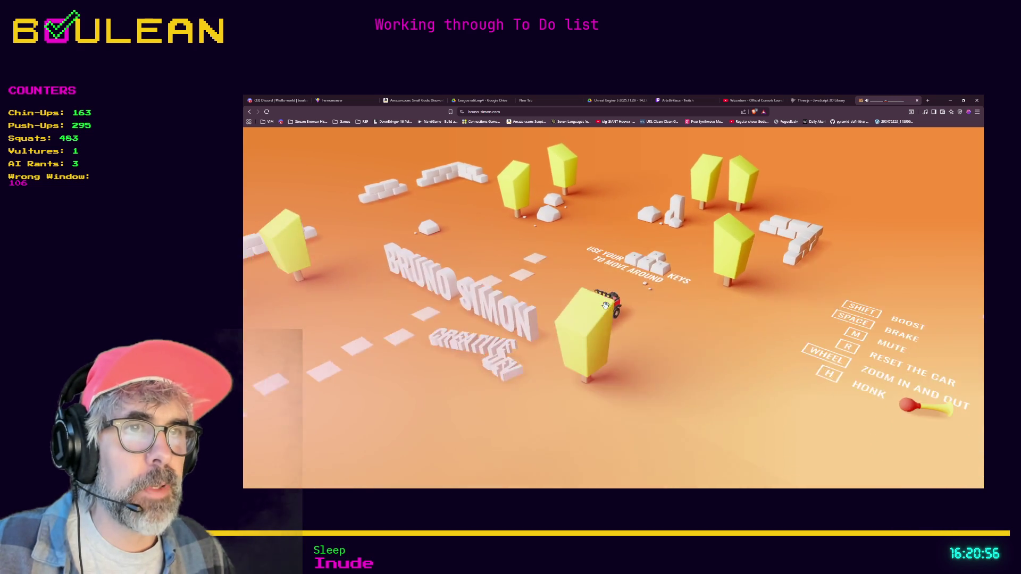
key(Up)
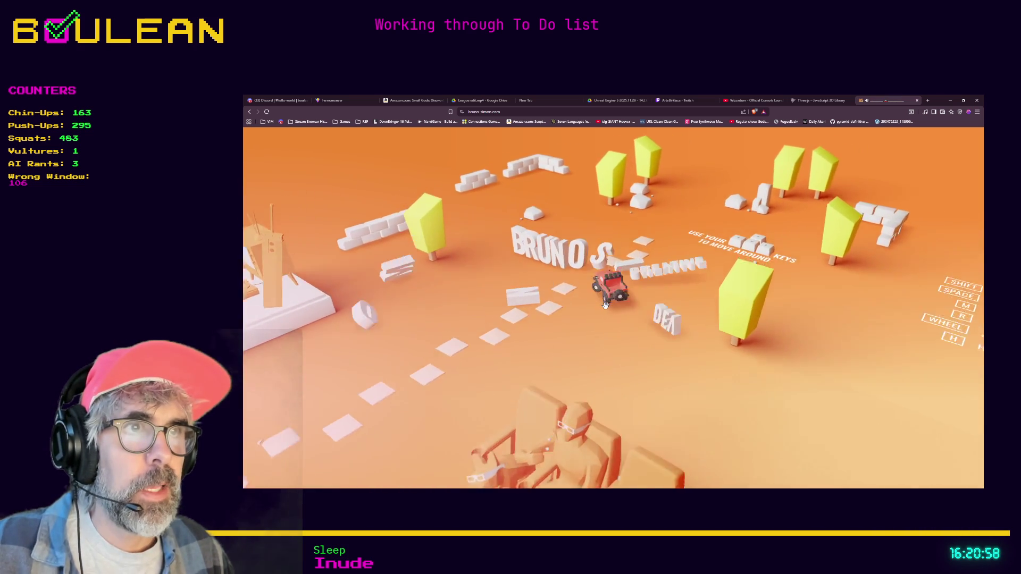
key(Up)
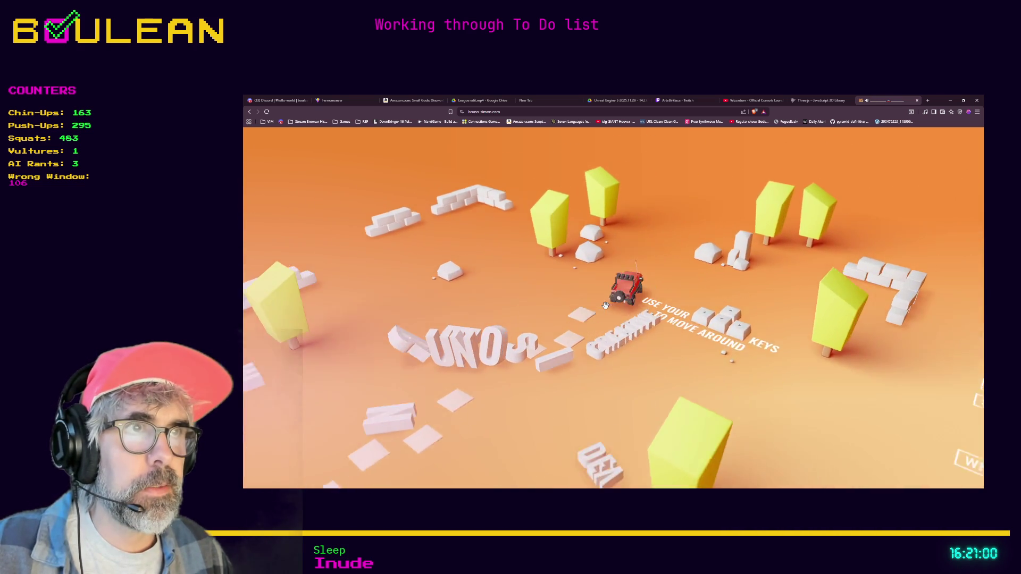
key(Up)
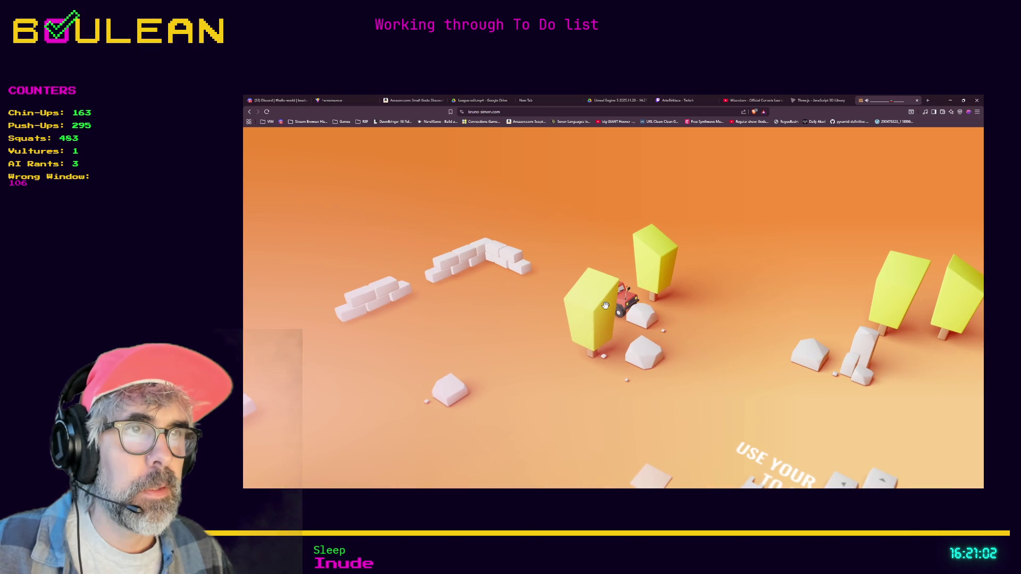
key(Up)
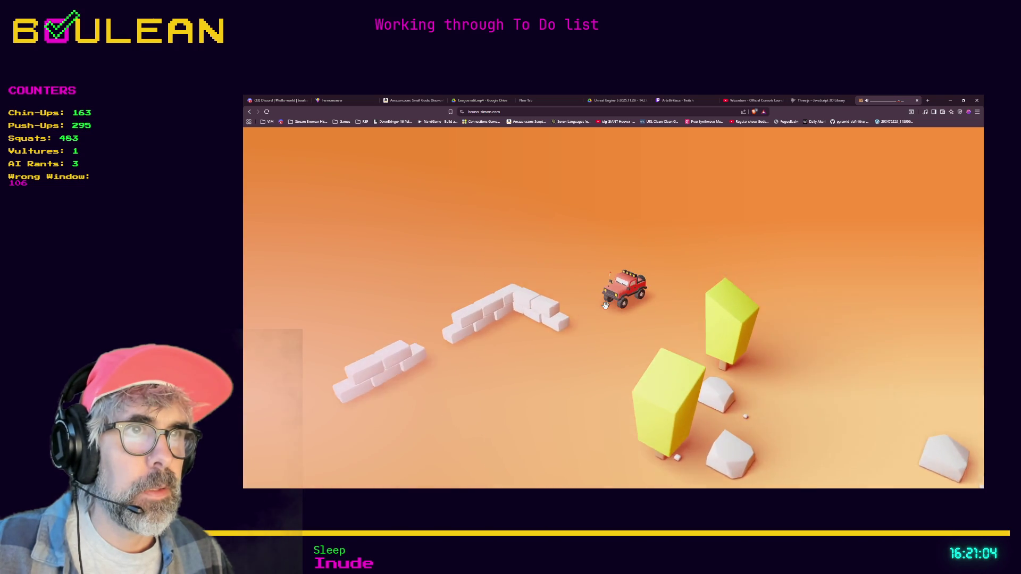
key(Up)
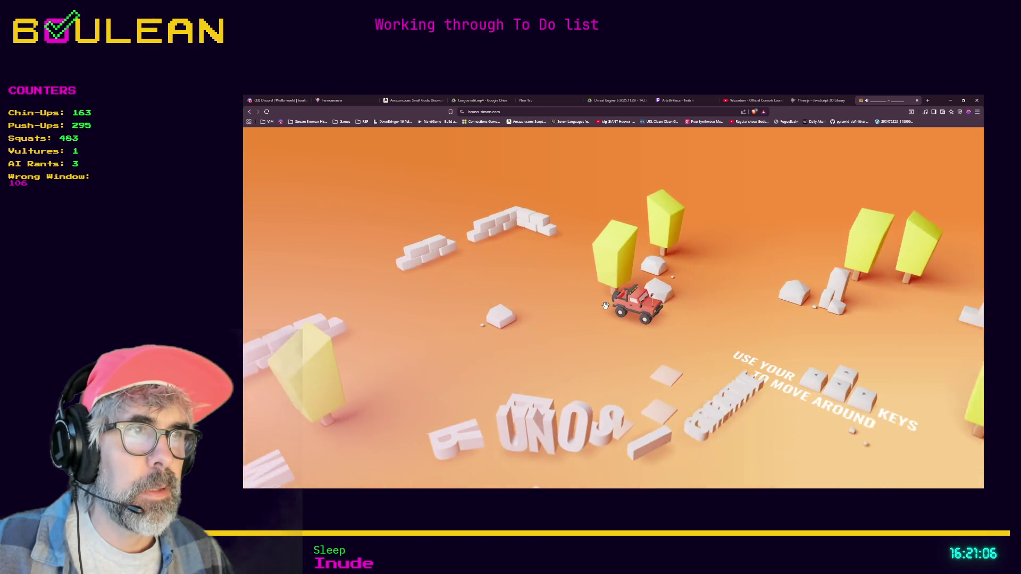
key(Up)
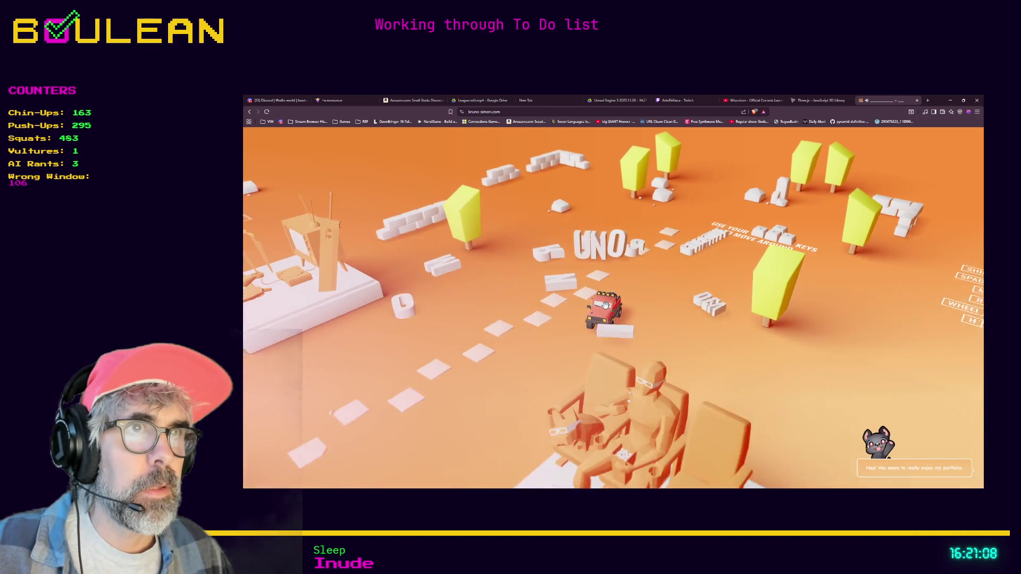
key(Up)
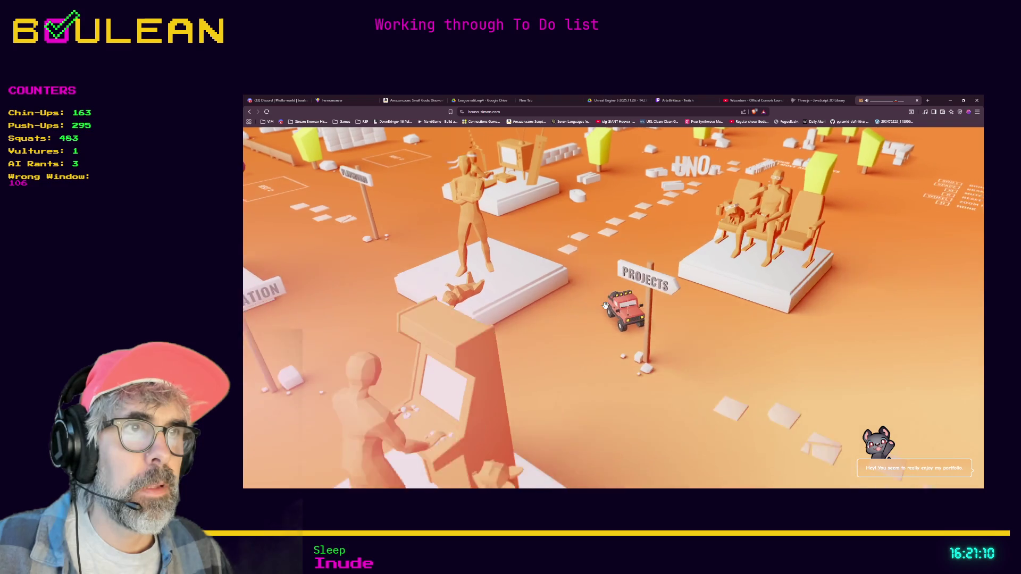
Park the car on the Three.js Journey OPEN pad and open its project page
key(Up)
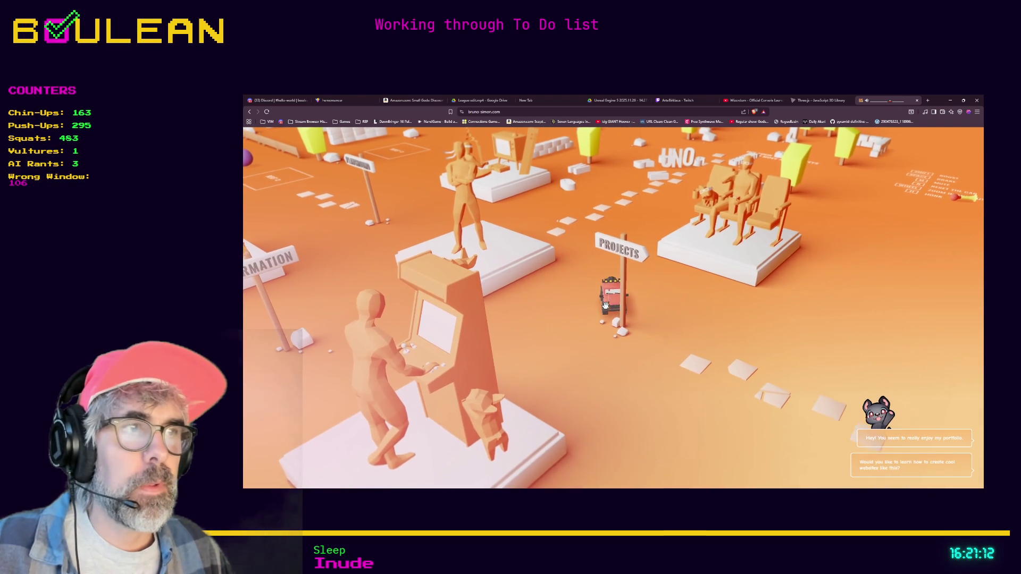
key(Up)
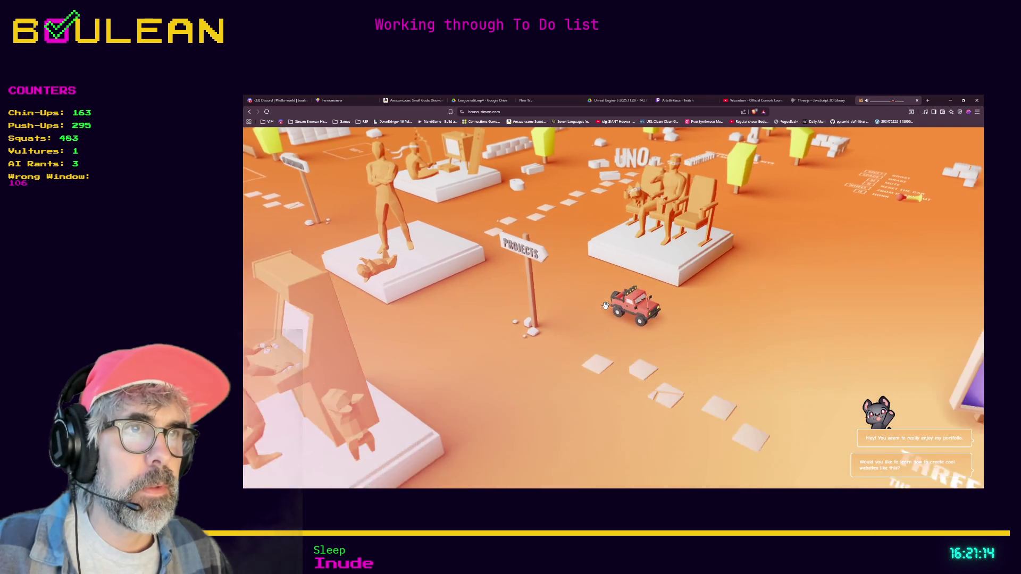
key(Right)
key(Up)
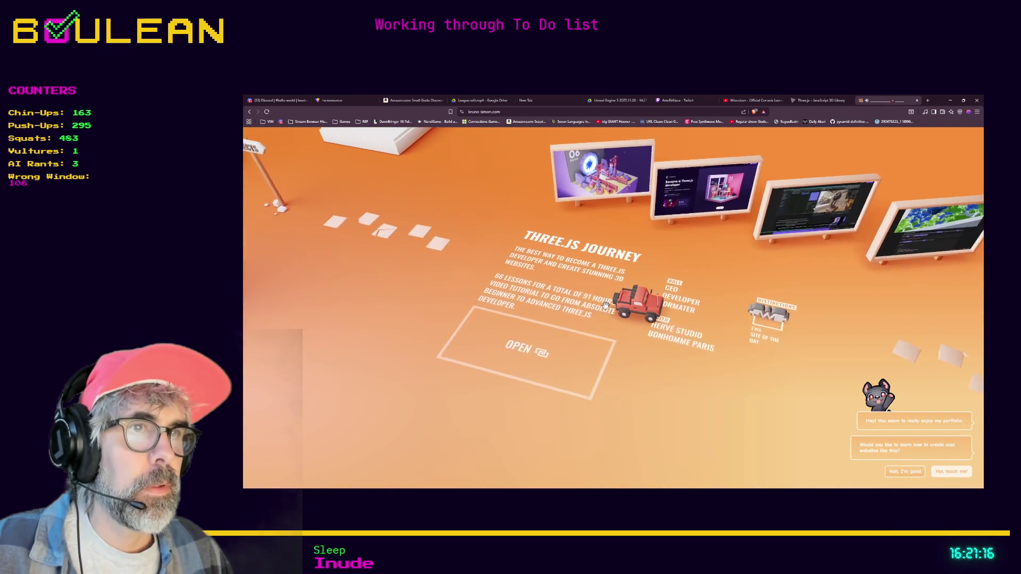
key(Down)
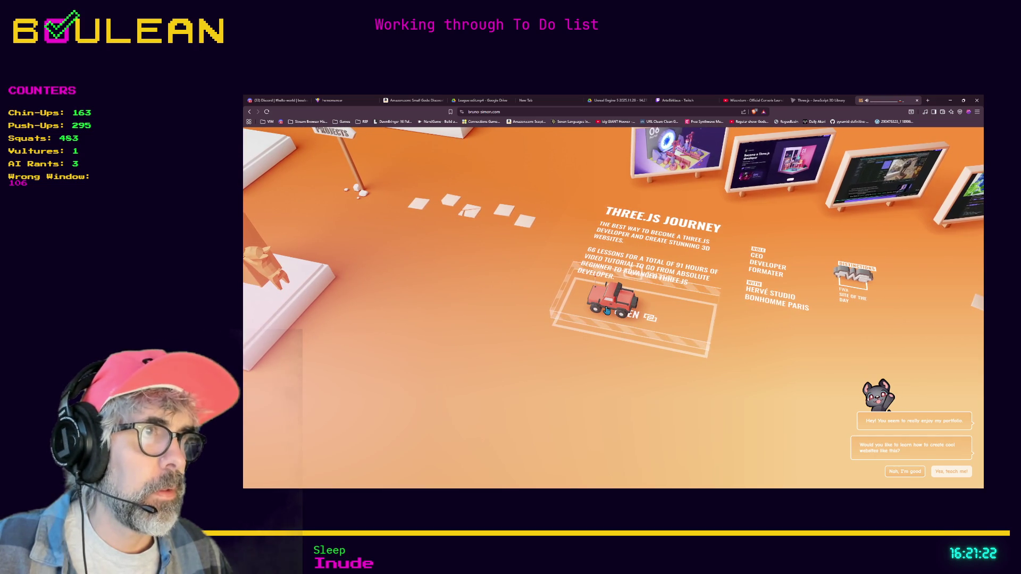
key(Up)
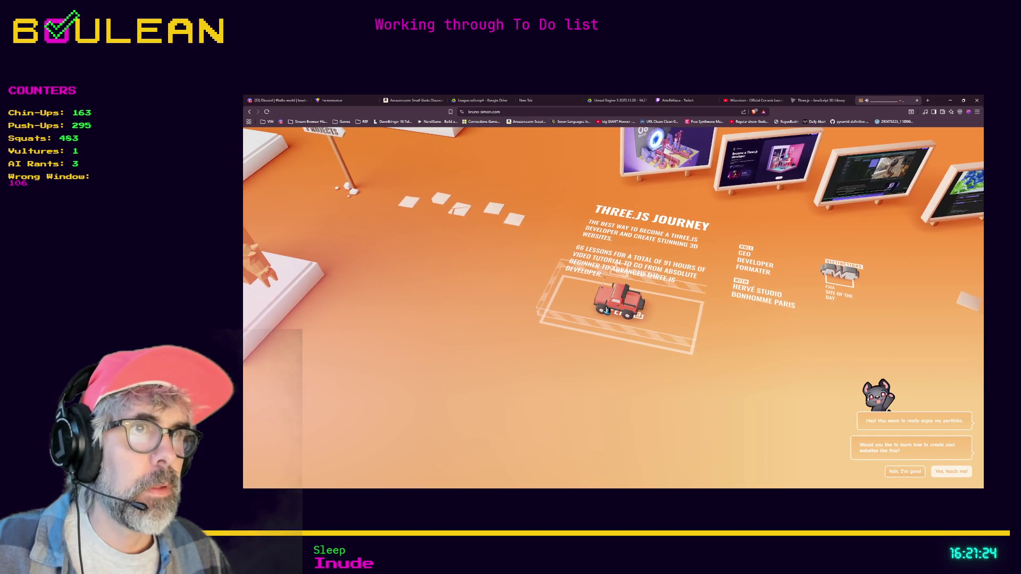
key(Return)
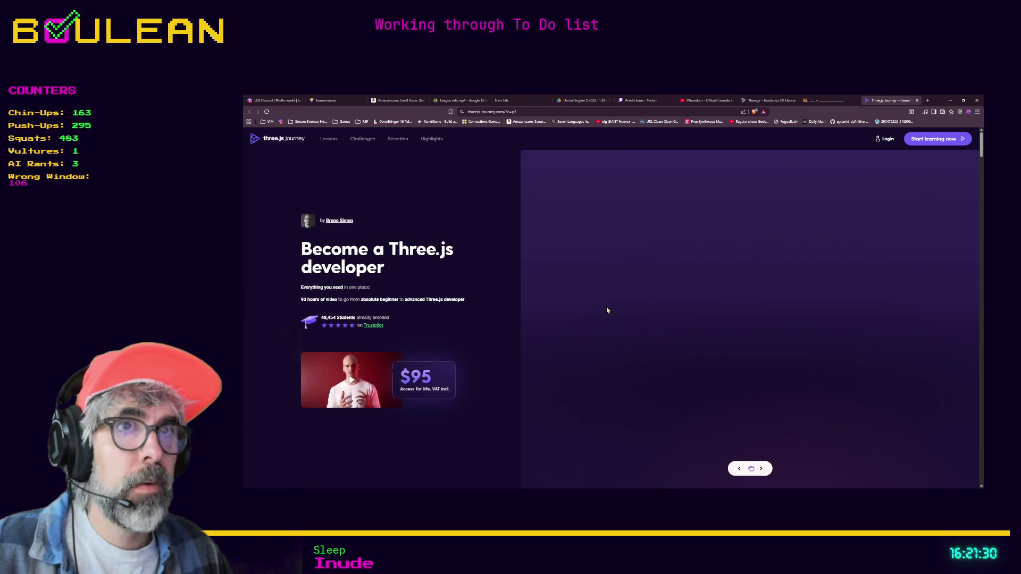
Close the Three.js Journey tab and drive onto the CHARTOGNE TAILLET OPEN pad
key(ctrl+w)
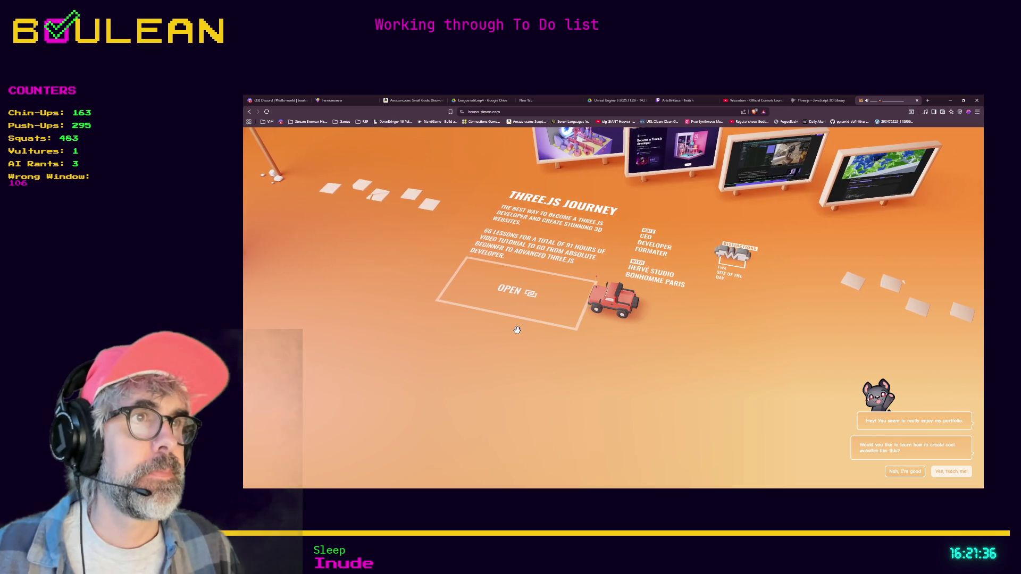
key(Down)
key(Right)
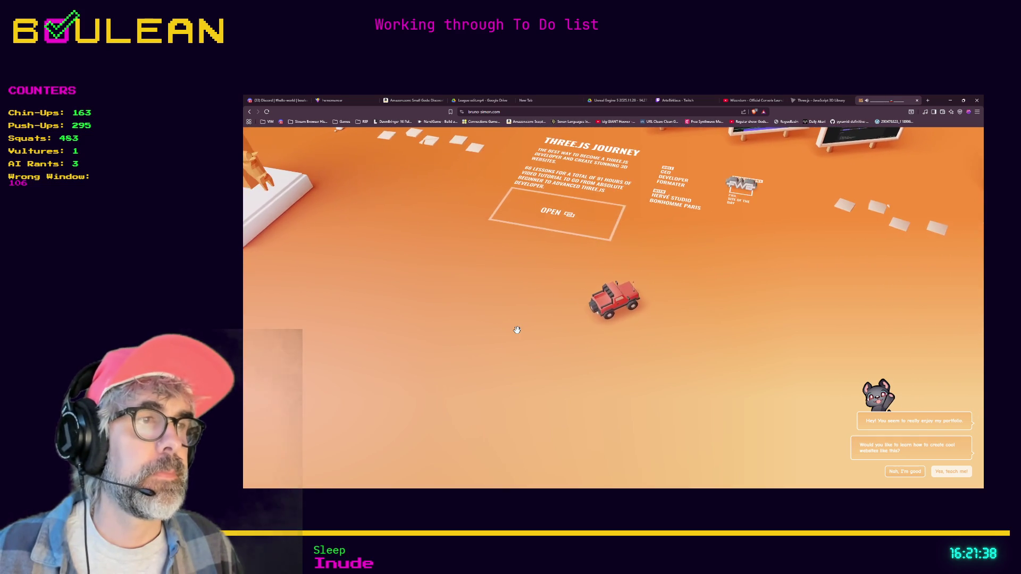
key(Right)
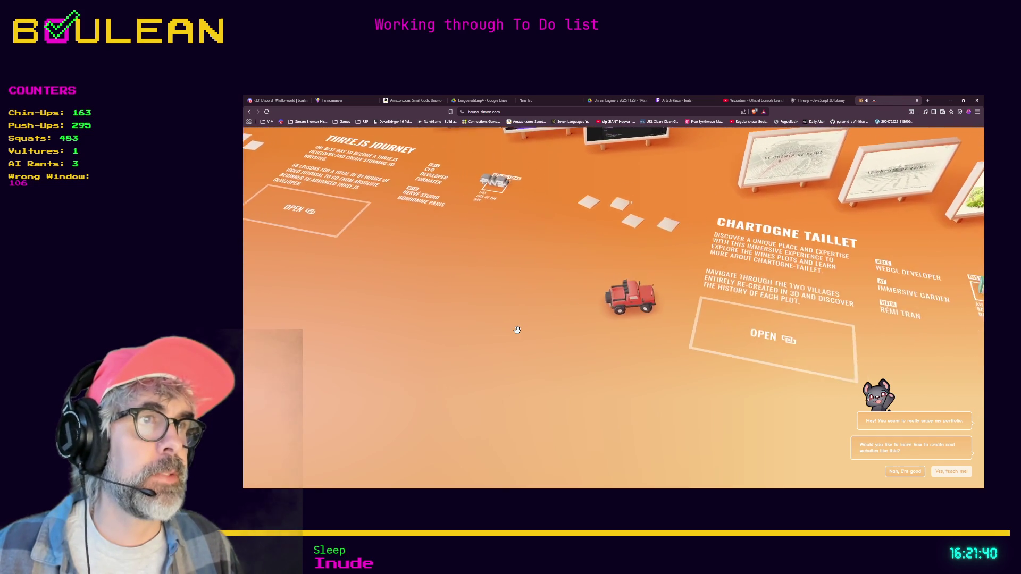
key(Left)
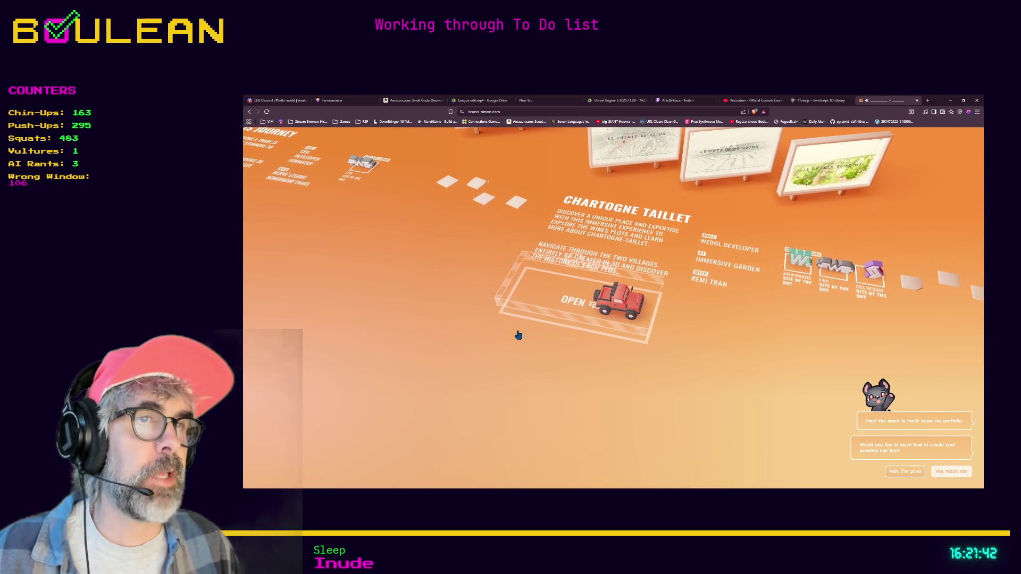
key(Left)
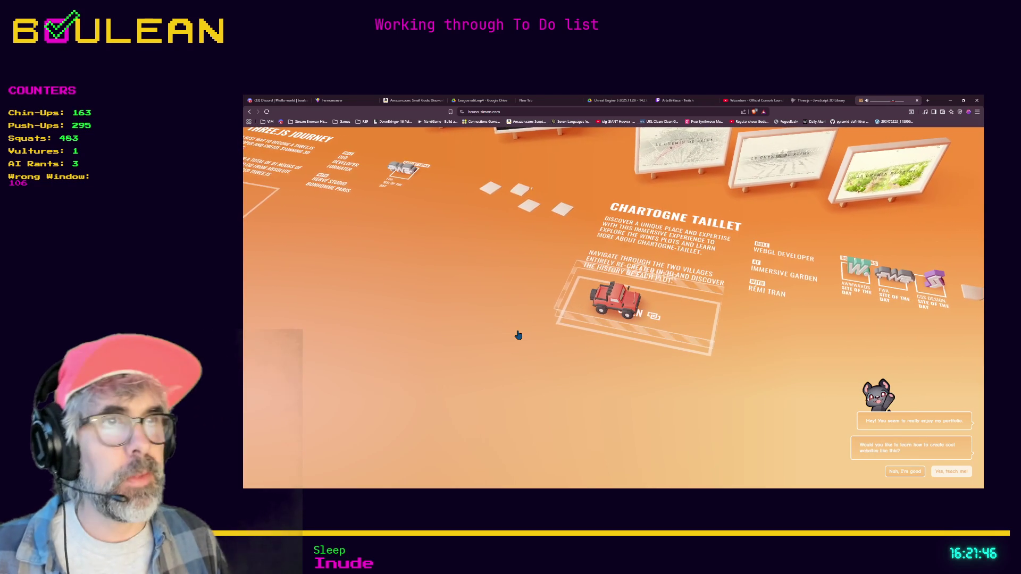
Load the based.cooking recipe site in a new tab
key(ctrl+t)
text(based)
key(Return)
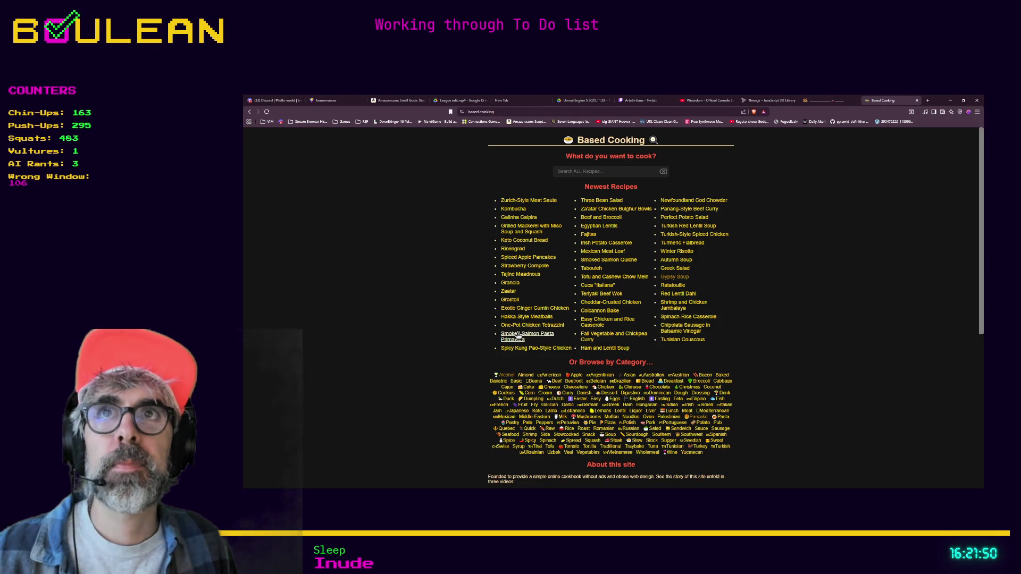
Glance at the portfolio tab, return to Based Cooking, and minimize the browser
click(818, 107)
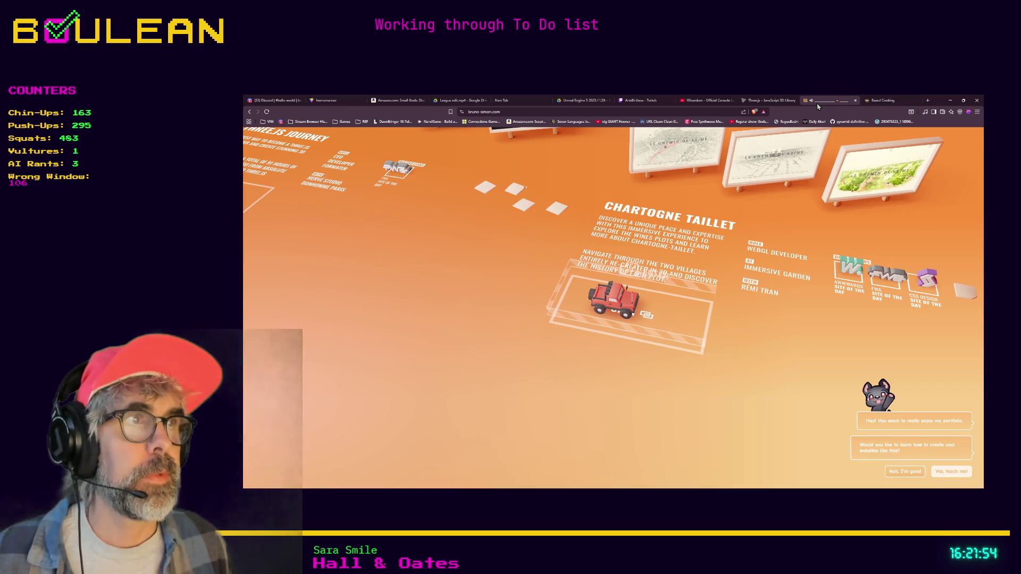
click(876, 104)
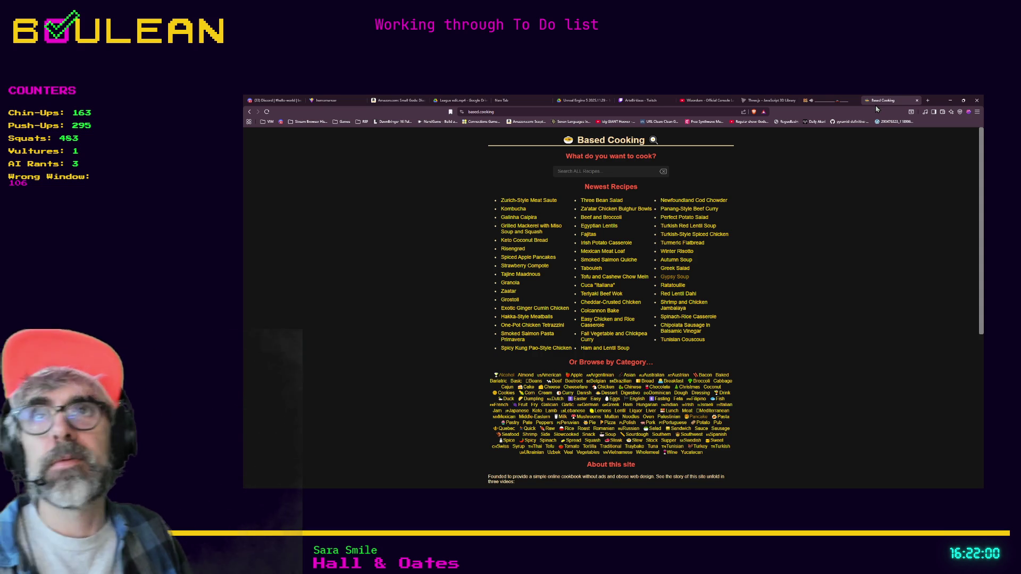
click(951, 102)
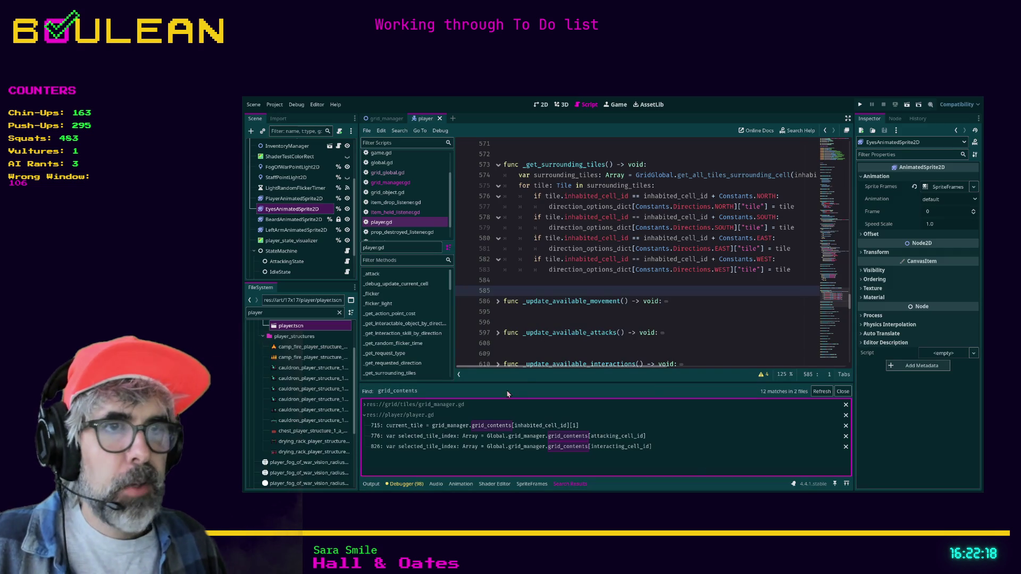
Jump to the line 715 grid_contents match in player.gd and insert a new line below it
click(440, 427)
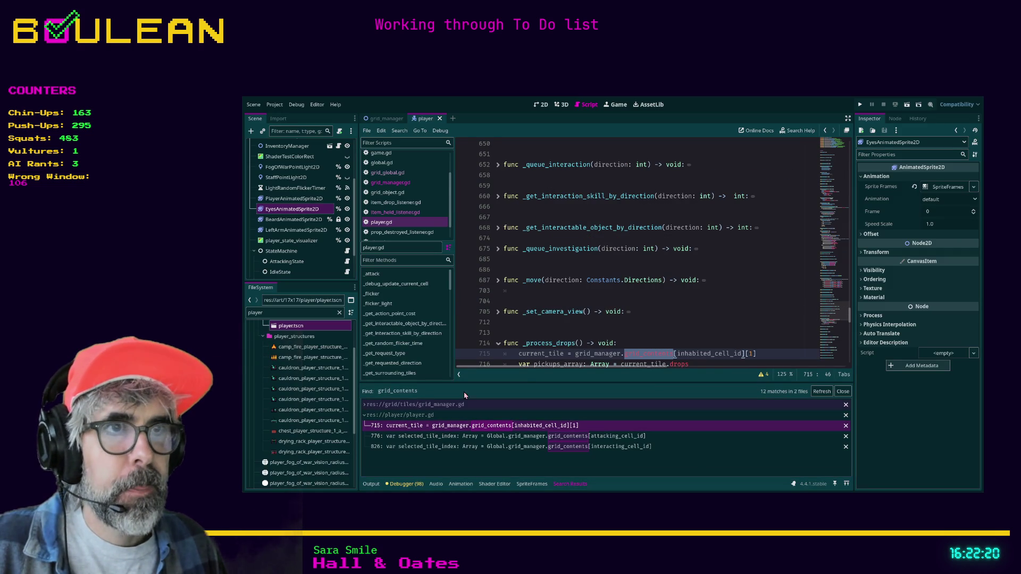
scroll(550, 304, down, 4)
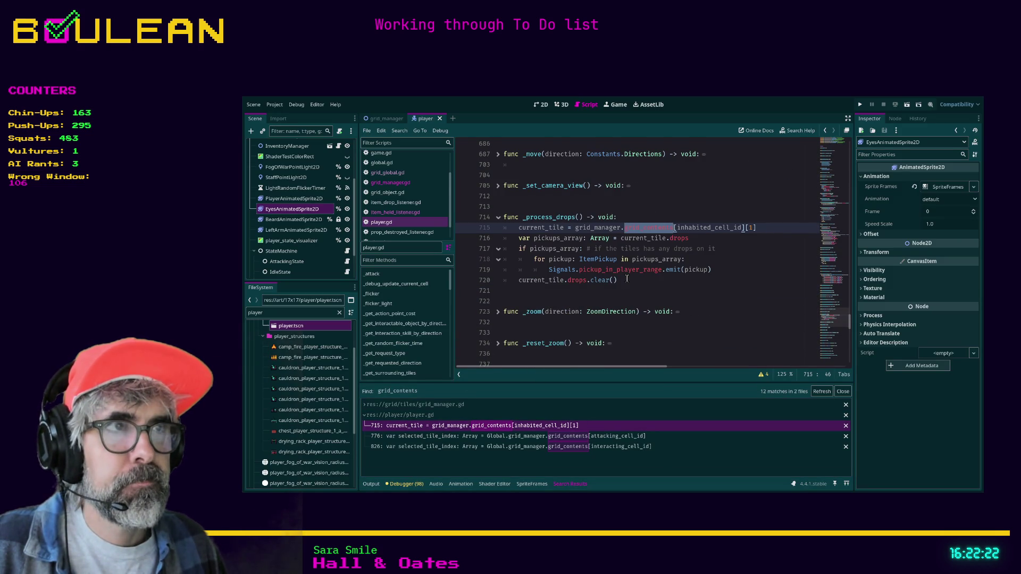
scroll(630, 281, down, 1)
scroll(629, 281, up, 2)
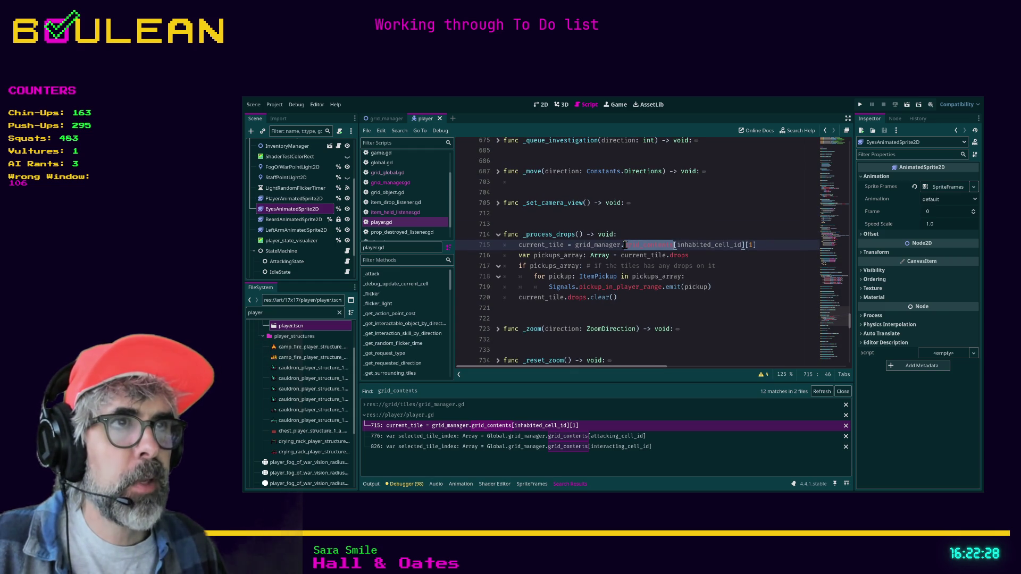
click(756, 245)
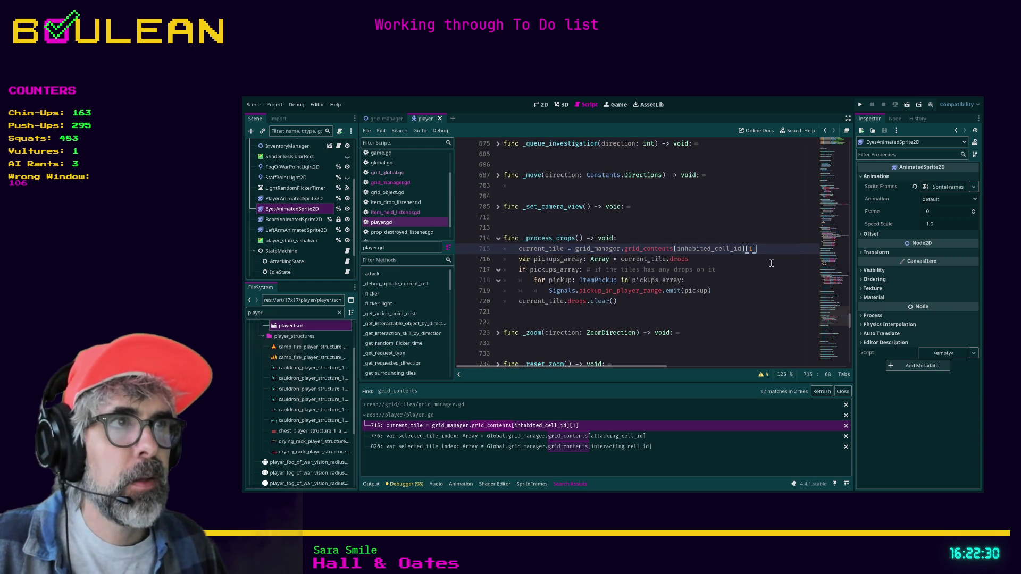
key(Return)
Comment out the old grid_contents lookup on line 715 with Ctrl+K
text(c)
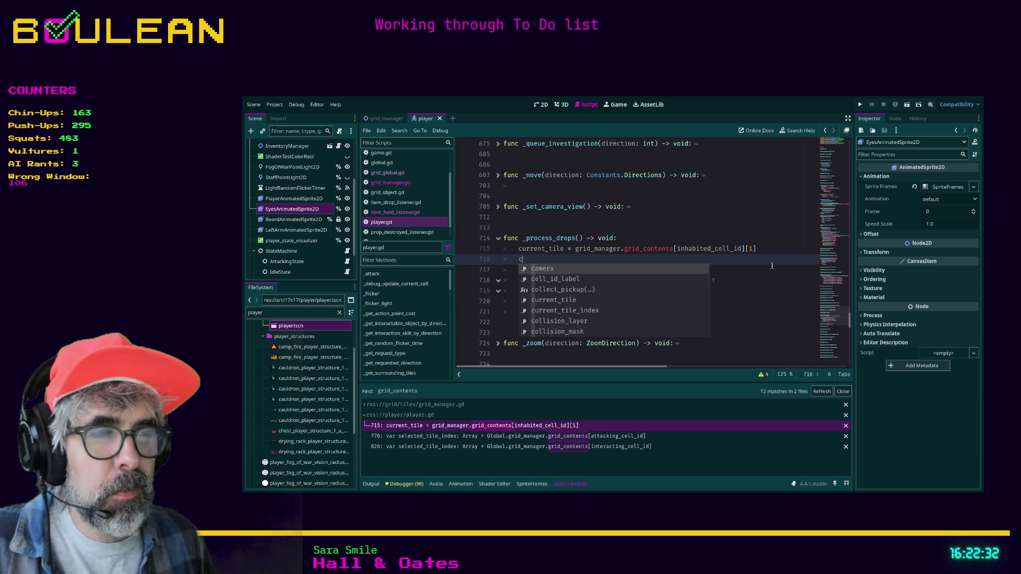
key(Up)
key(Escape)
key(Up)
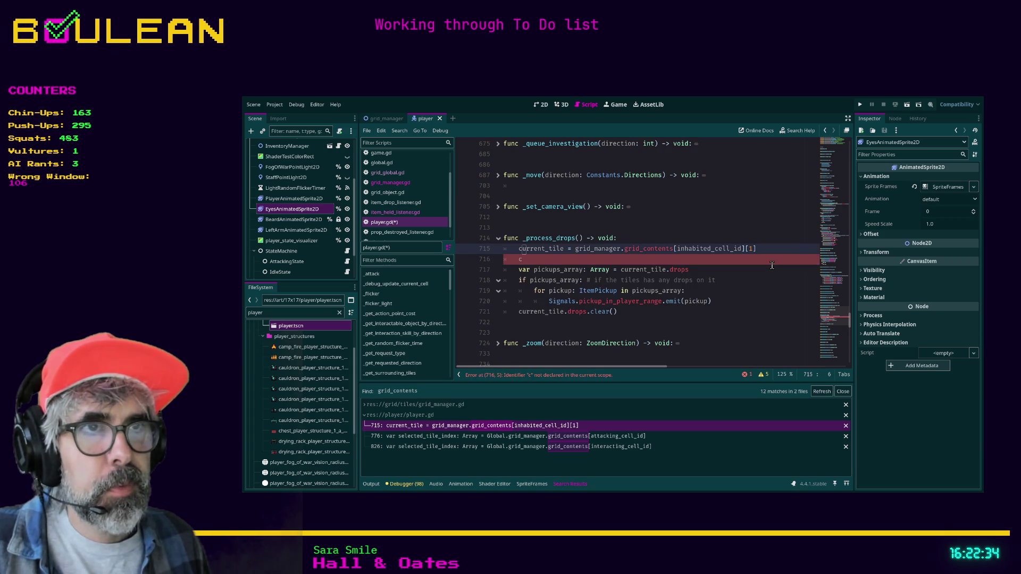
key(ctrl+k)
key(Down)
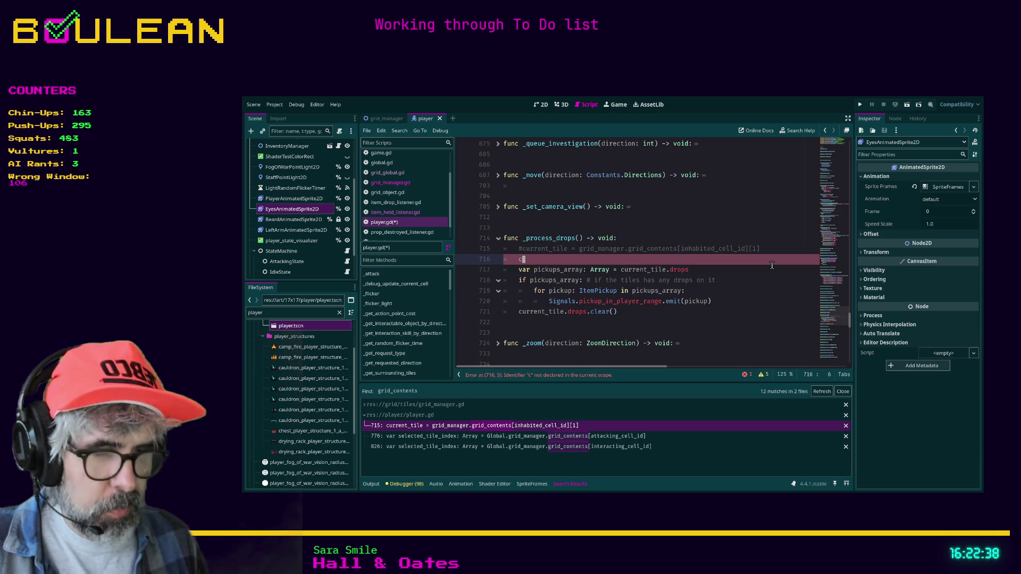
Write current_tile = GridGlobal.get_tile_by_cell_id(inhabited_cell_id) on line 716
text(urrent_)
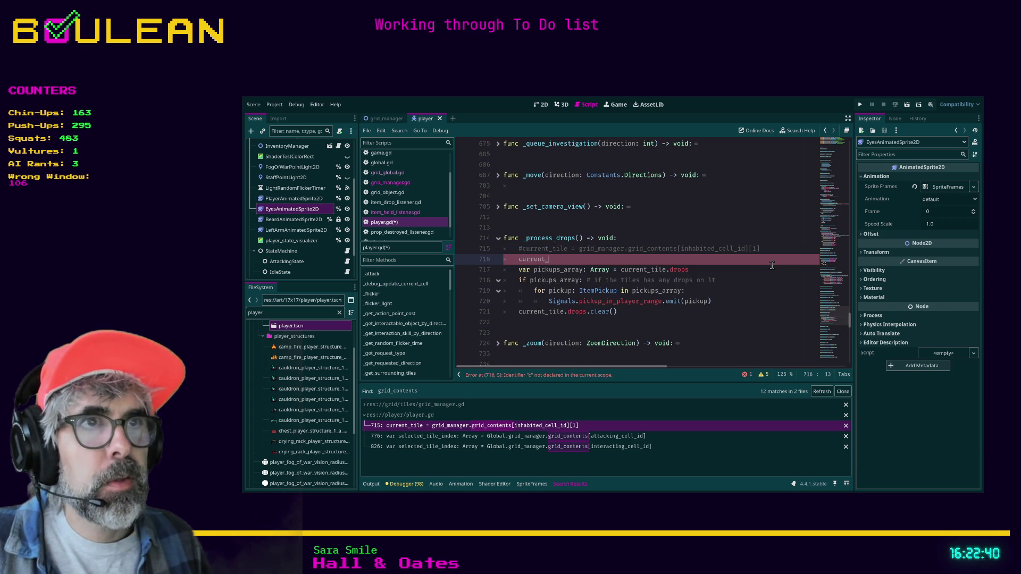
text(tile = )
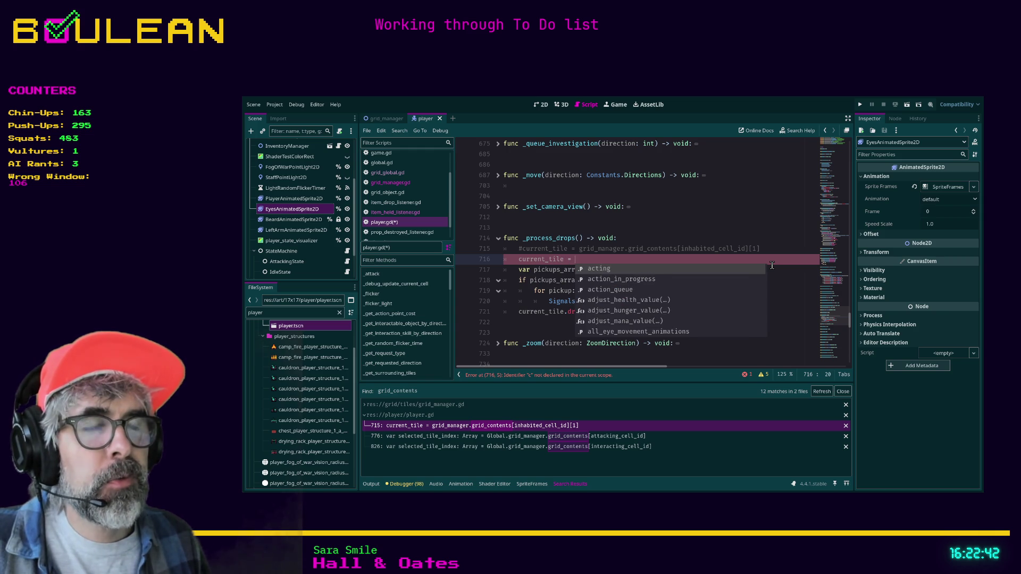
text(GlobalG)
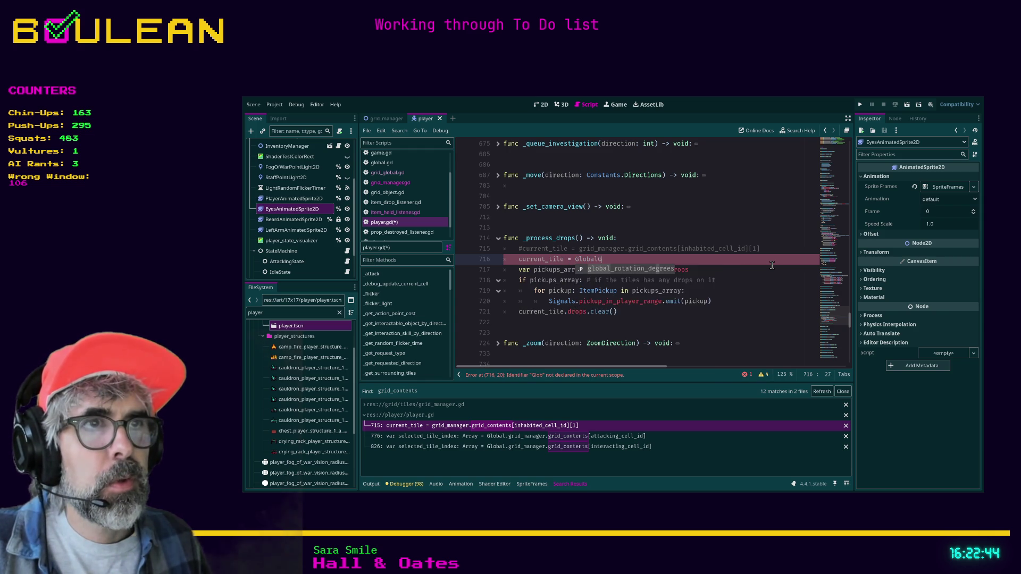
key(BackSpace)
key(BackSpace)
key(BackSpace)
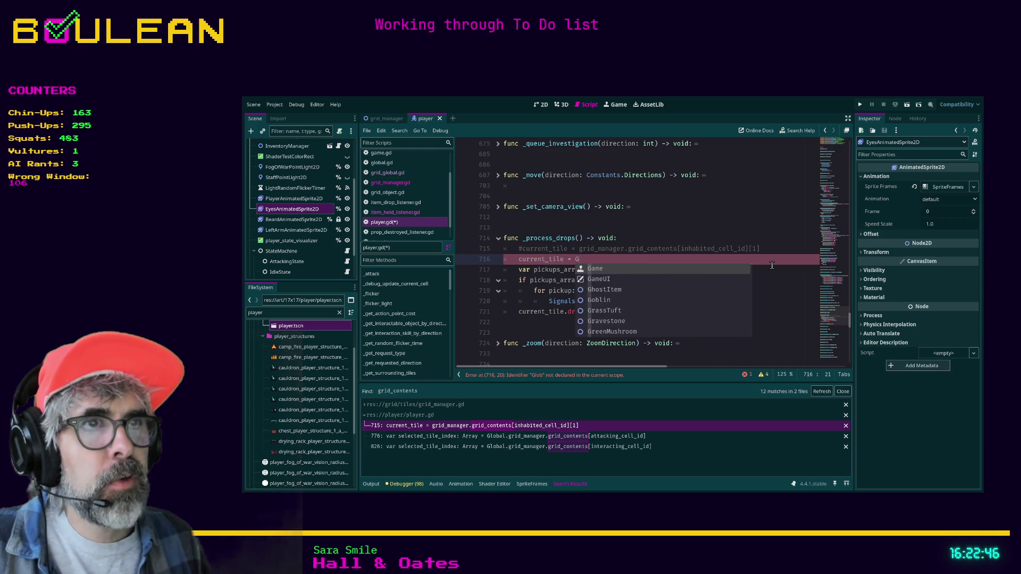
text(ridGlobal.)
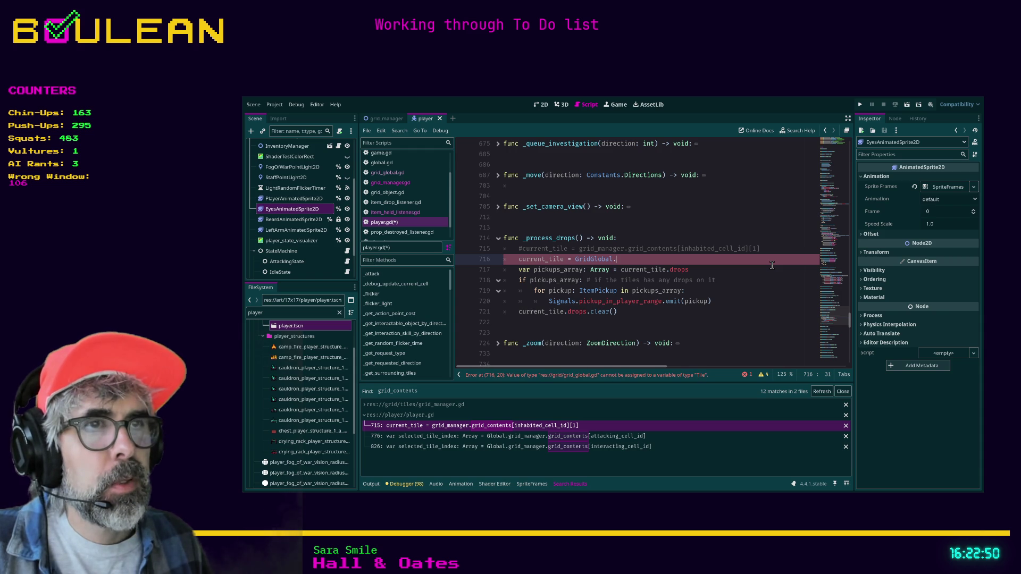
text(g)
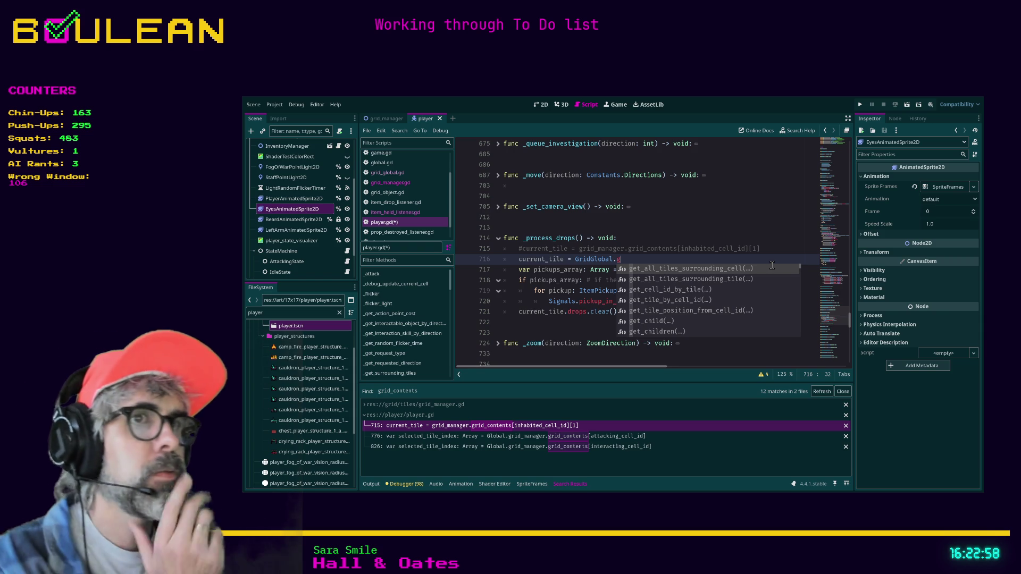
key(Down)
key(Down)
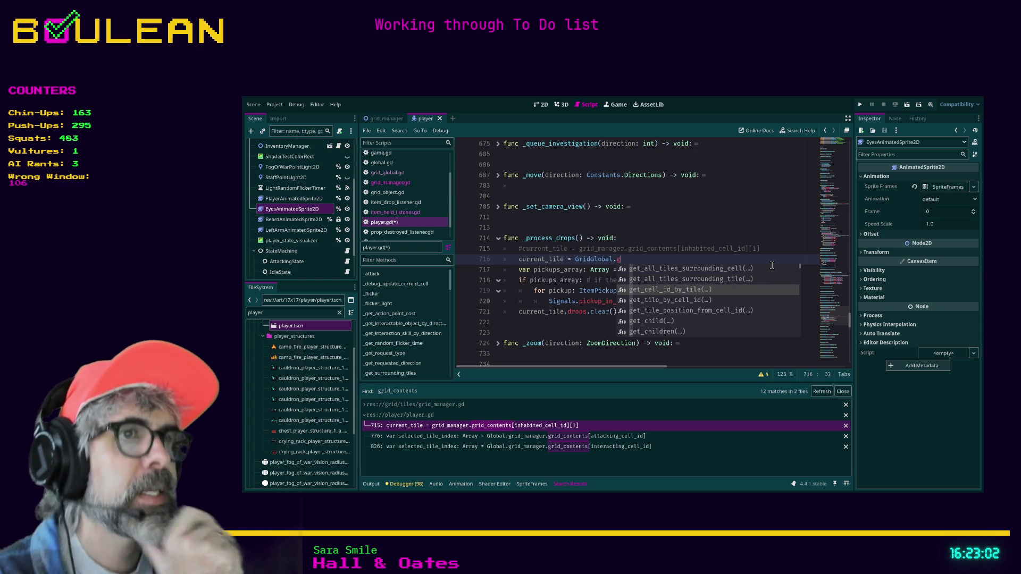
key(Down)
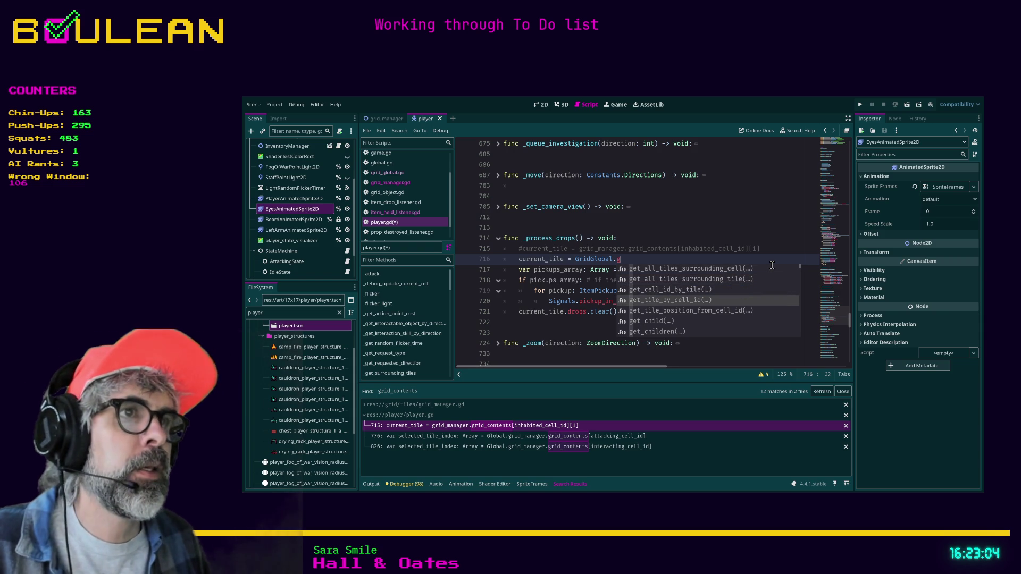
key(Return)
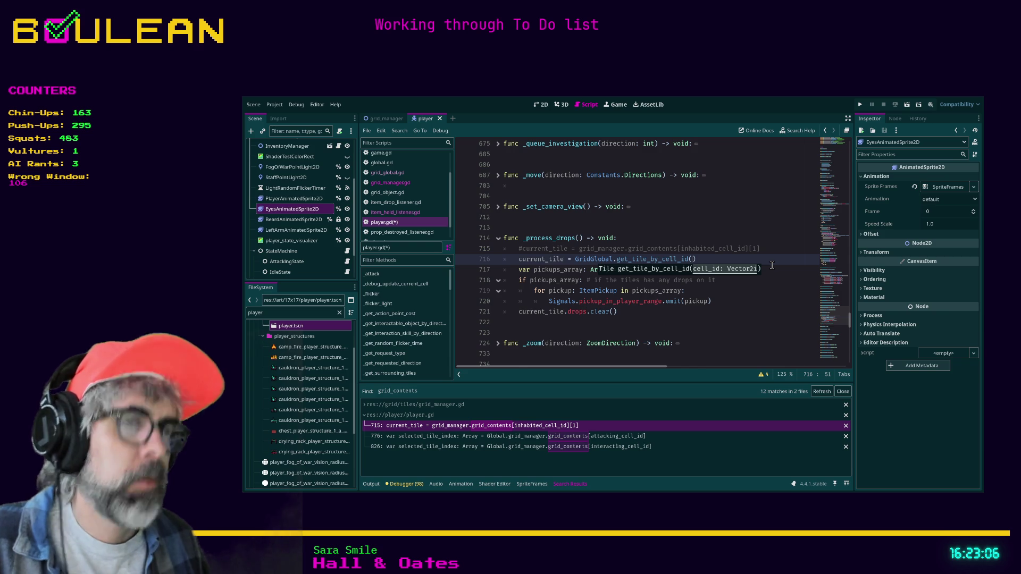
text(inh)
text(abited_c)
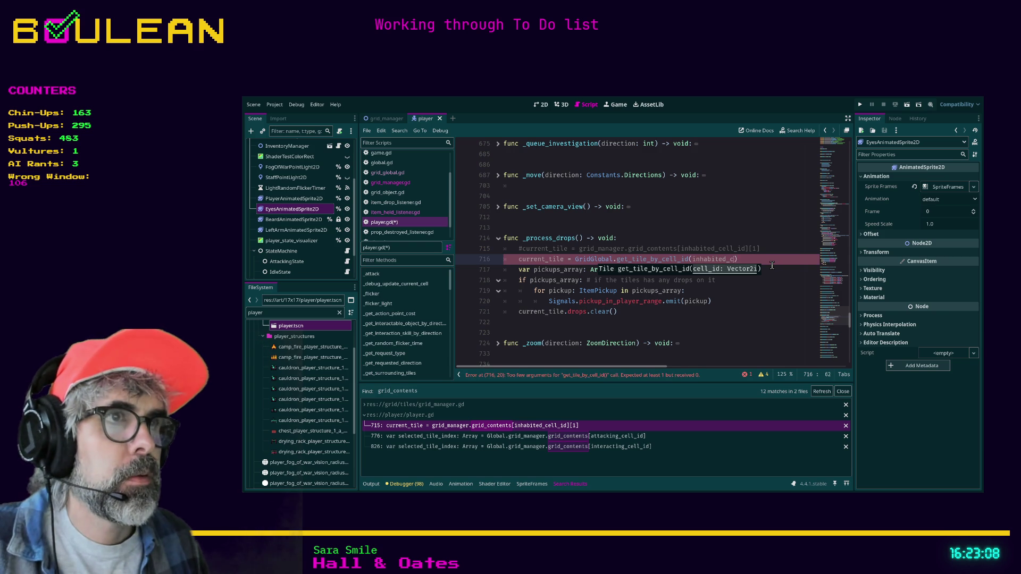
text(d)
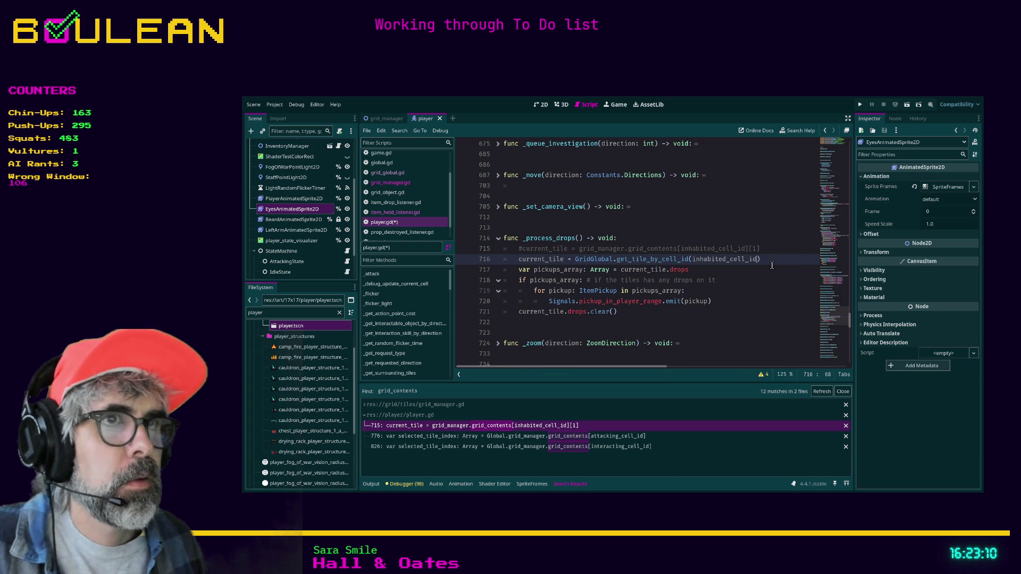
ctrl+click(545, 261)
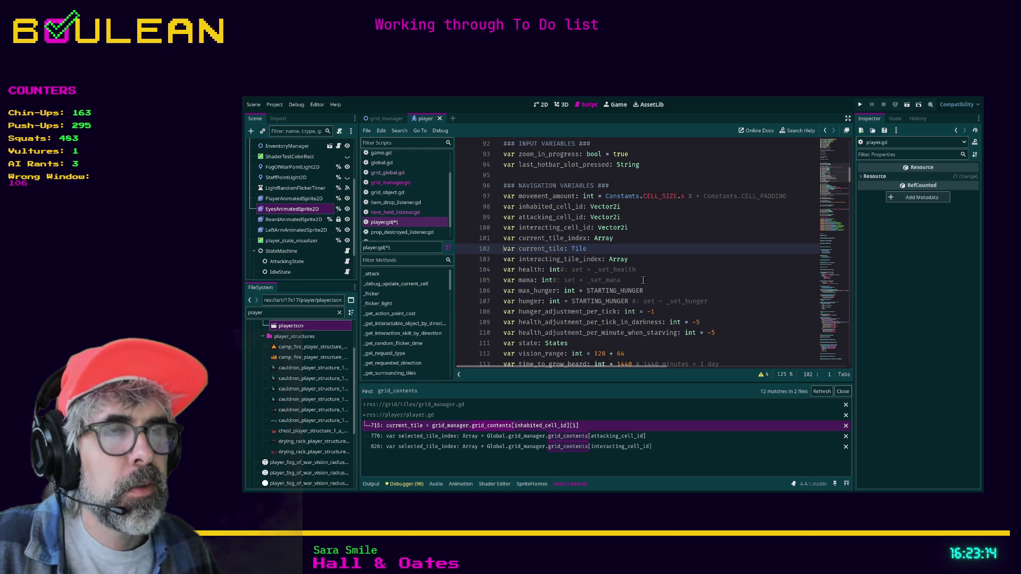
Return to line 716, save player.gd, and run the project with F5
key(alt+Left)
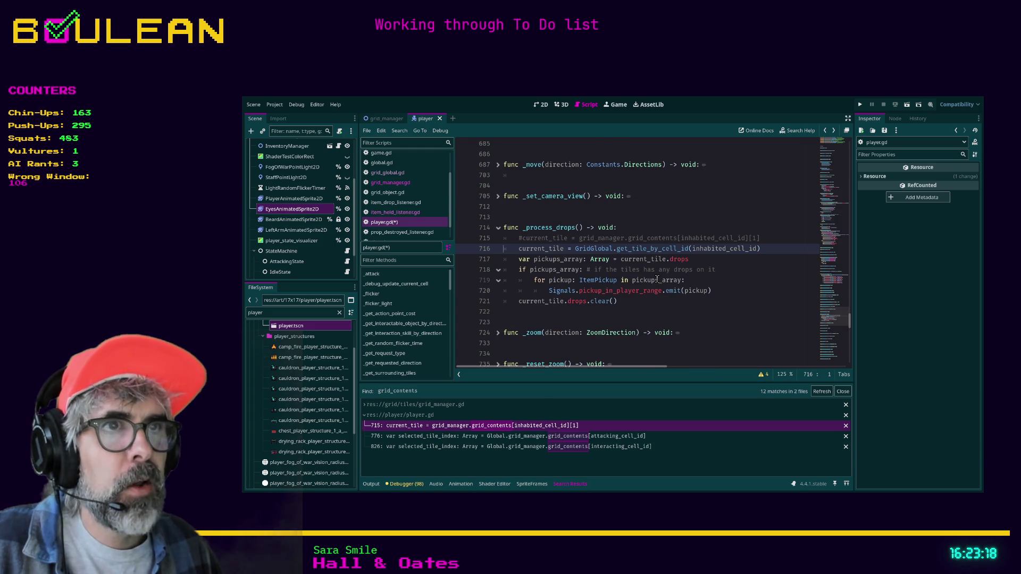
key(alt+Right)
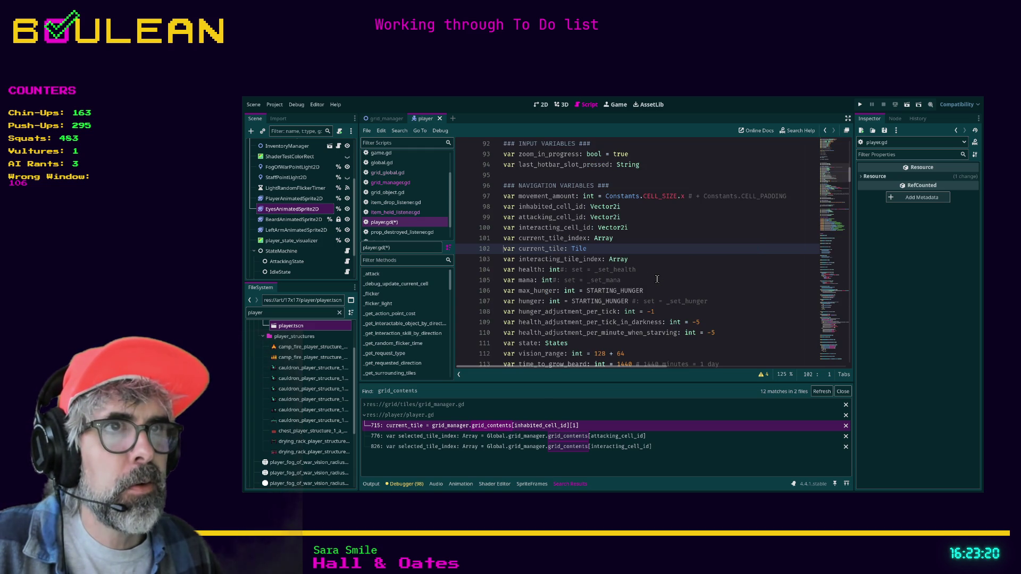
key(alt+Left)
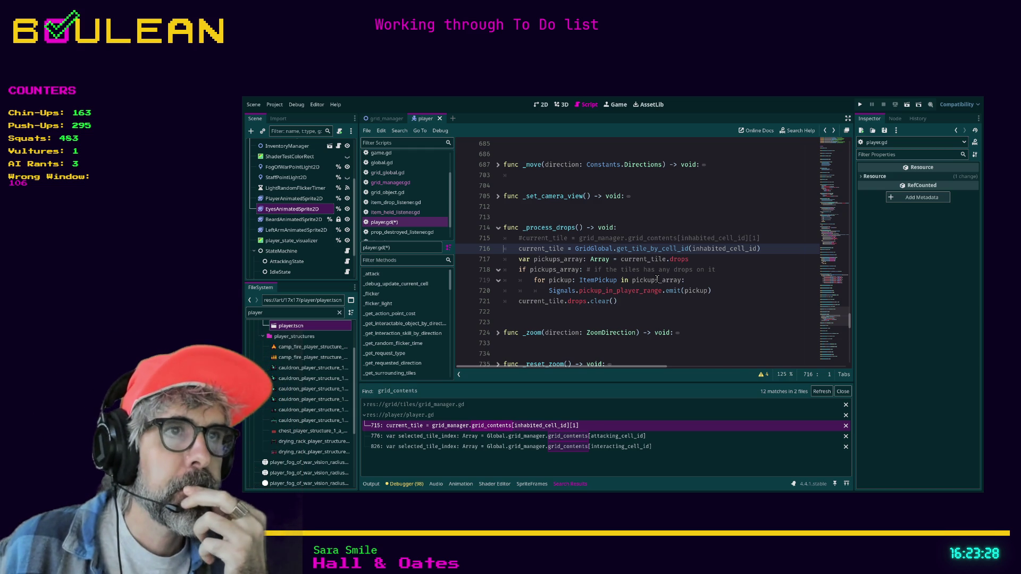
key(ctrl+s)
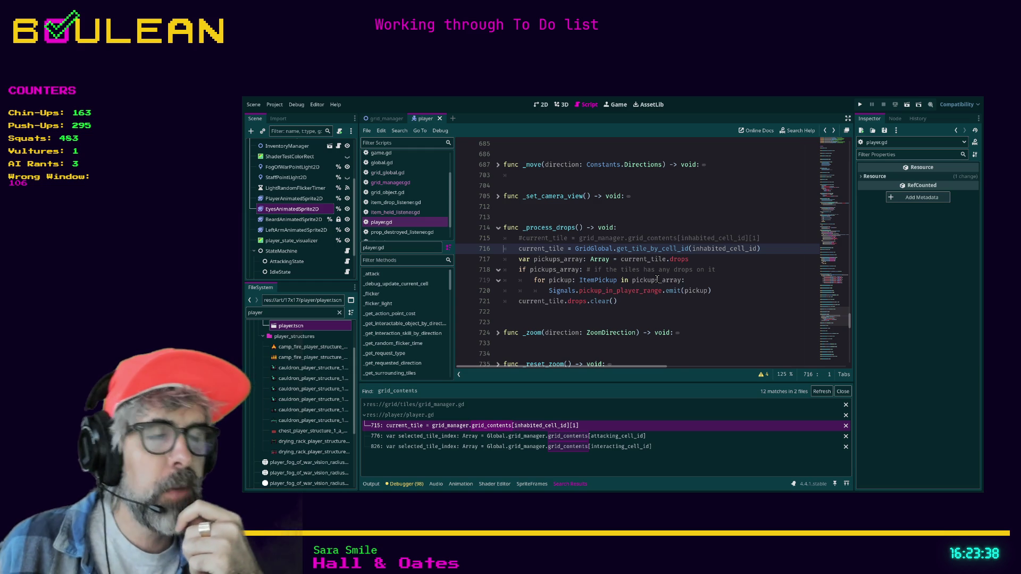
key(F5)
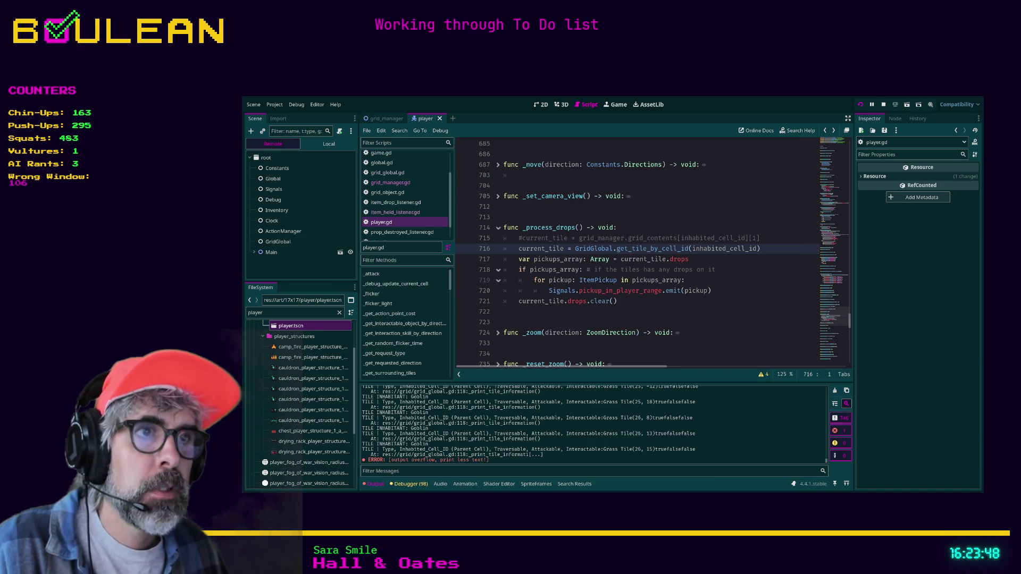
Have the wizard attack the gravestone and collect raw meat and green, red and blue mushrooms
key(alt+Tab)
key(Up)
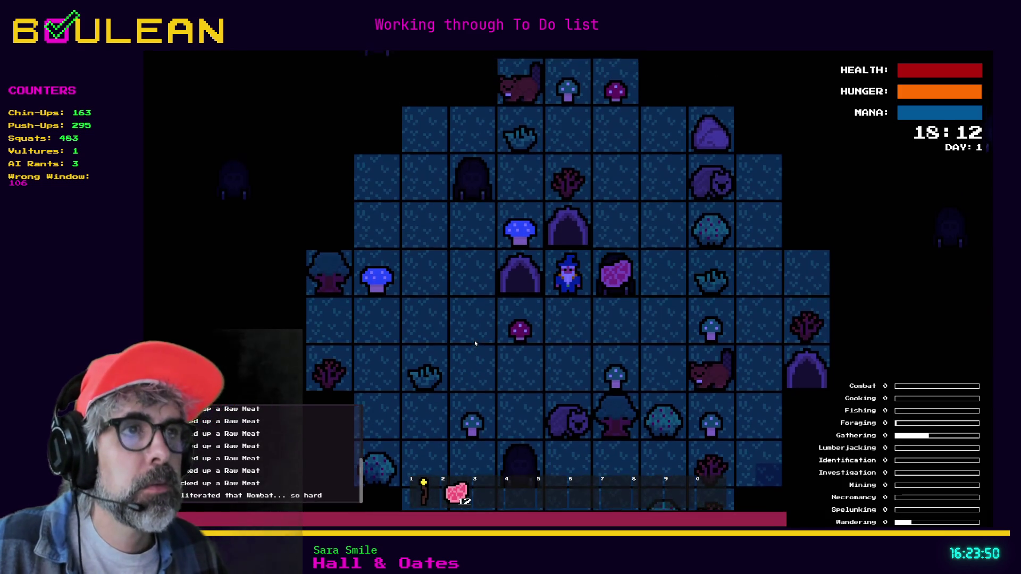
key(Up)
key(Up)
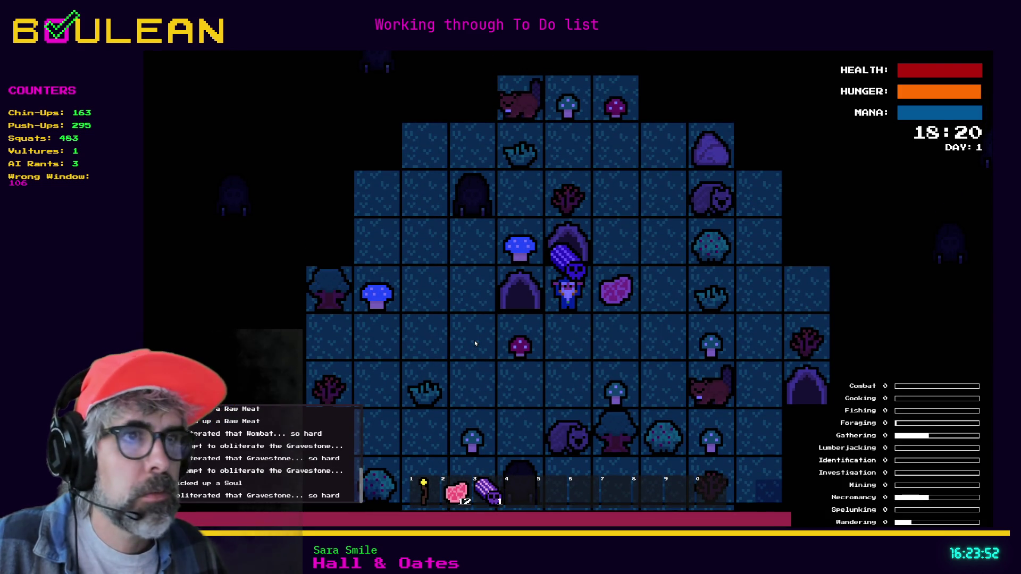
key(Right)
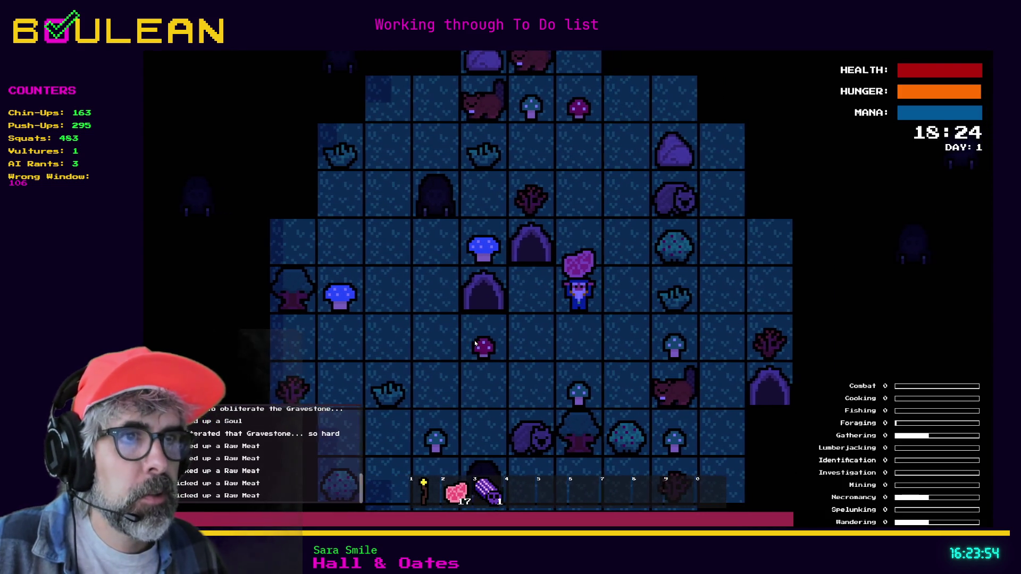
key(Down)
key(Down)
key(Down)
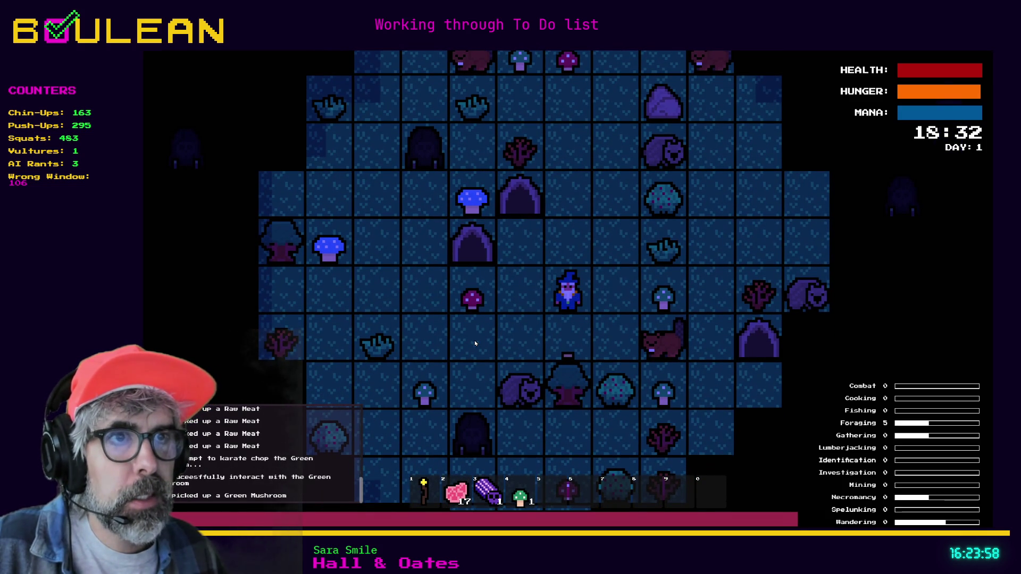
key(Left)
key(Left)
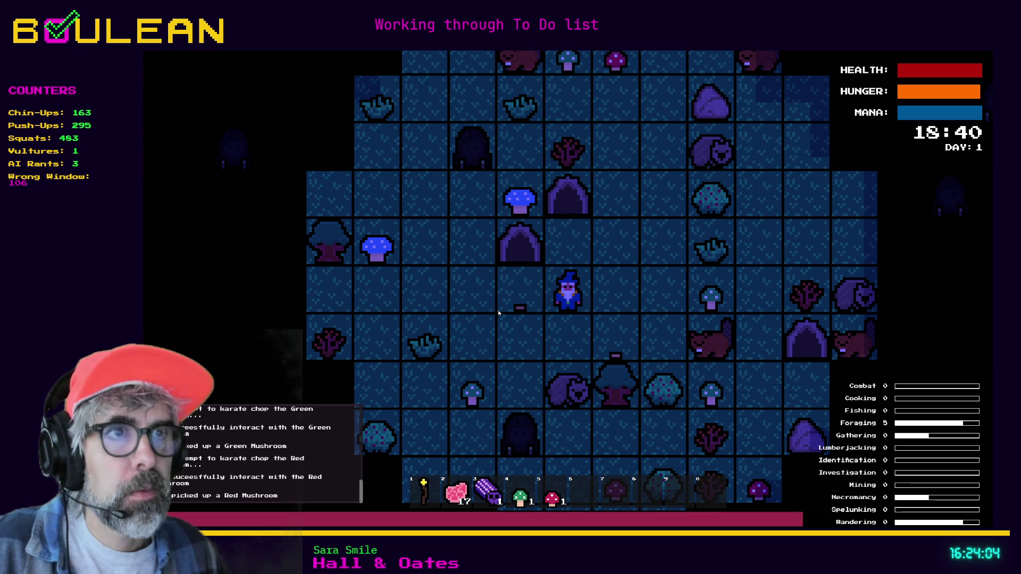
key(Left)
key(Left)
key(Up)
key(Up)
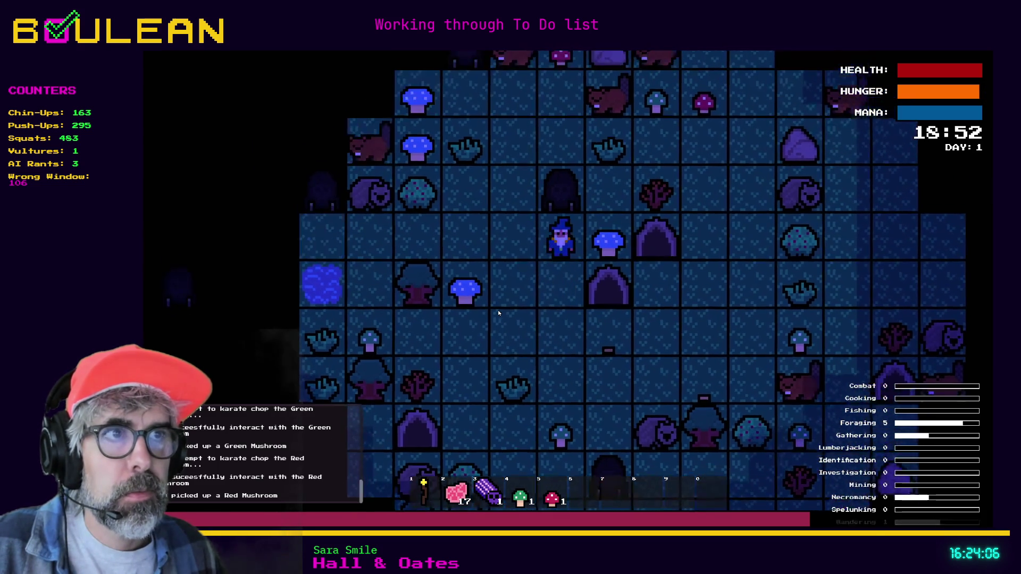
key(Right)
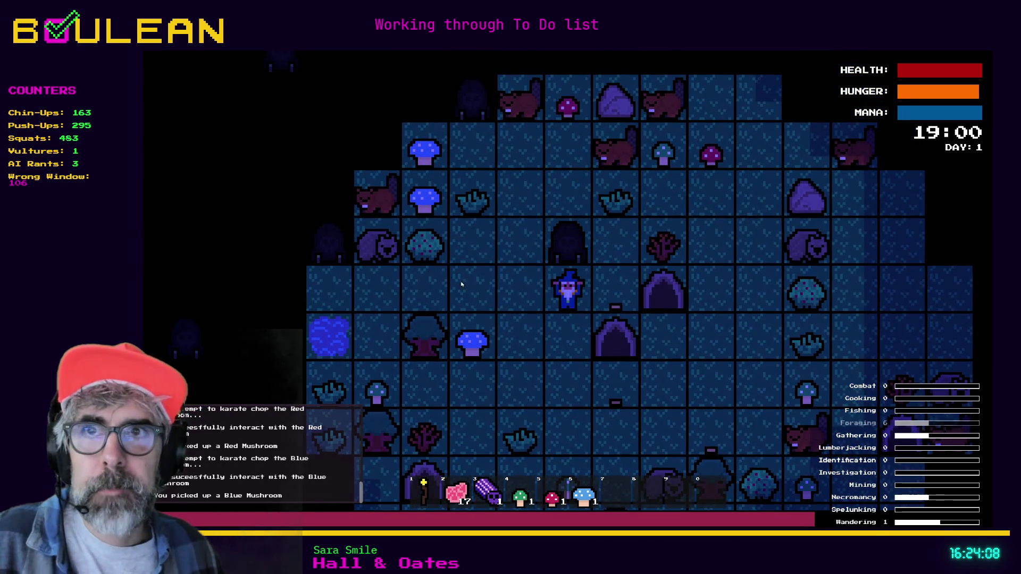